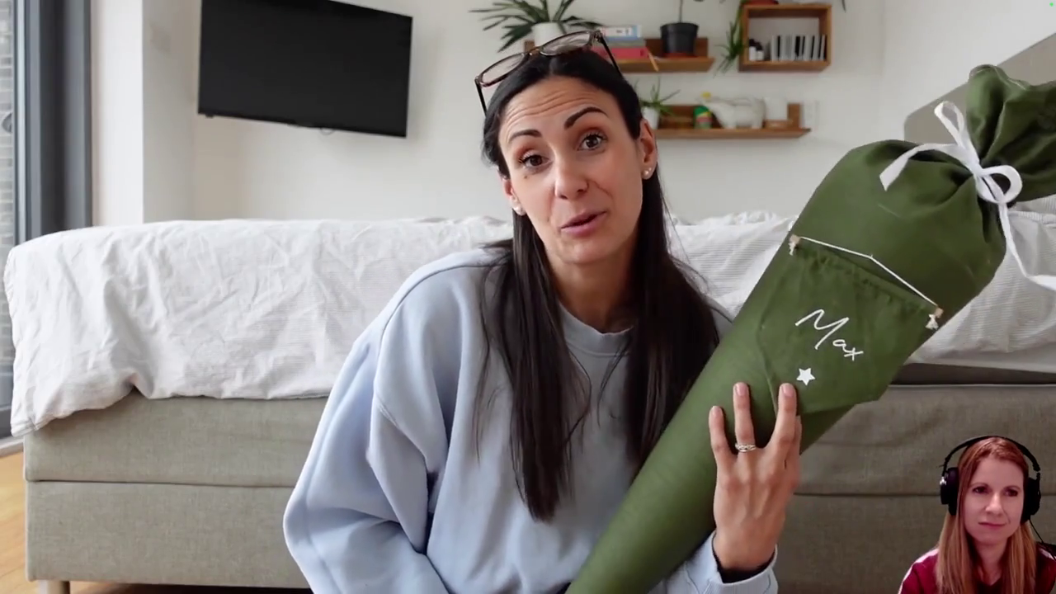
Step: Pause the Schultüte video briefly, then resume playback
mouse_move(879, 304)
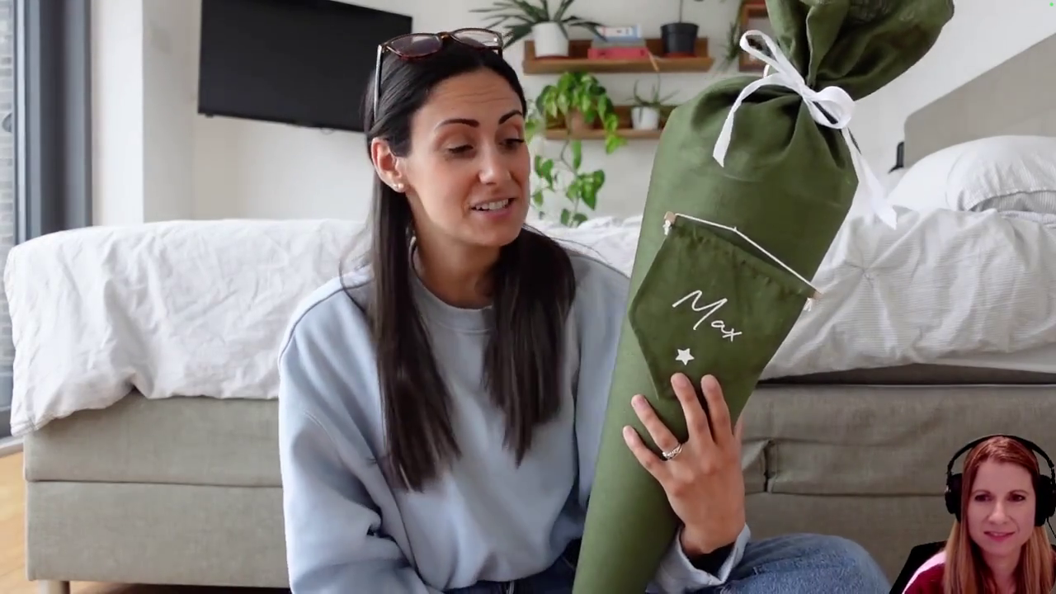
mouse_move(312, 437)
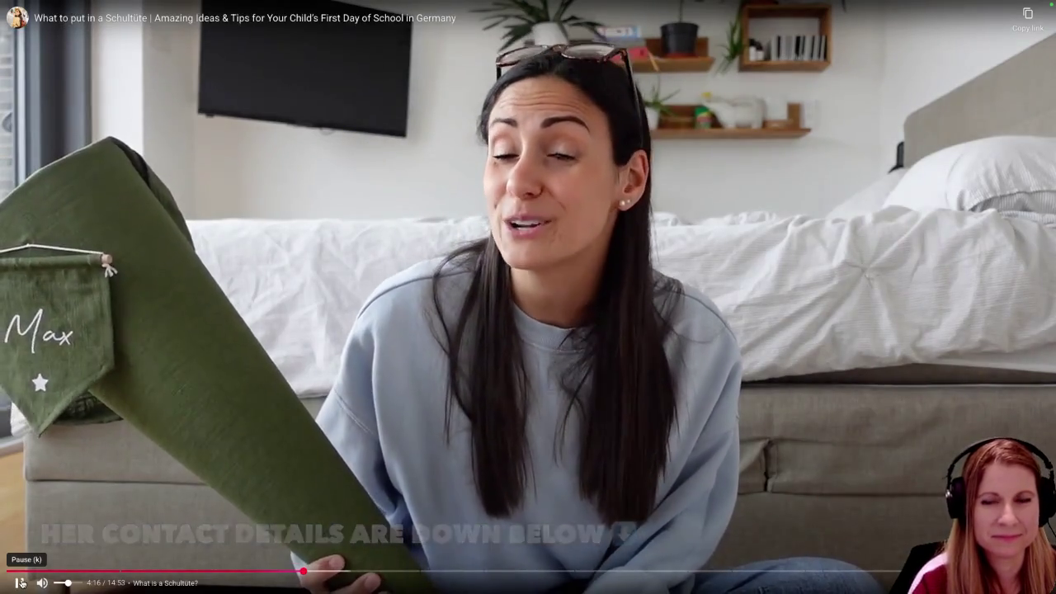
left_click(21, 582)
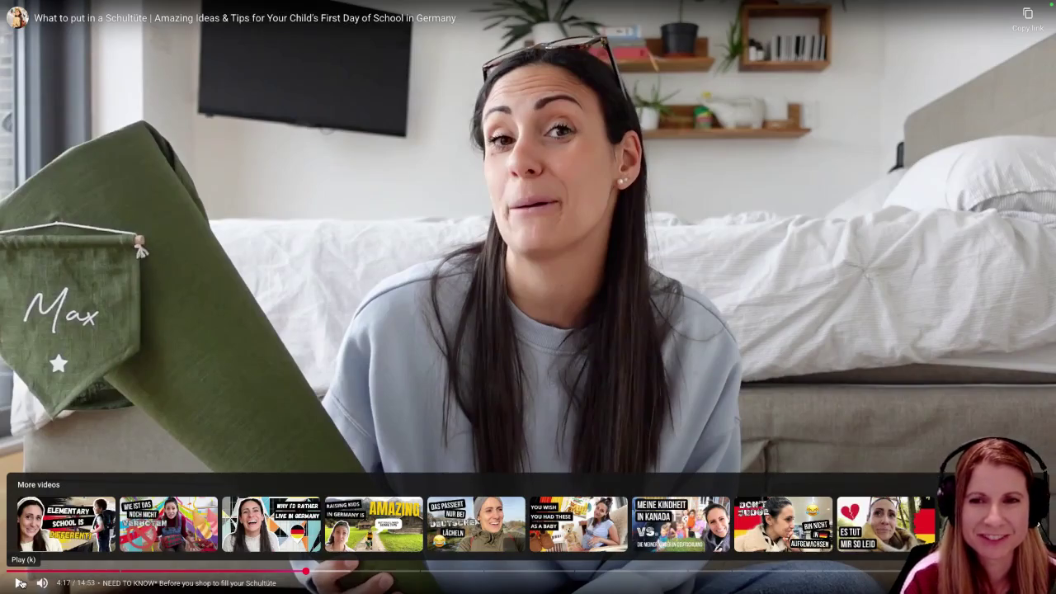
left_click(21, 582)
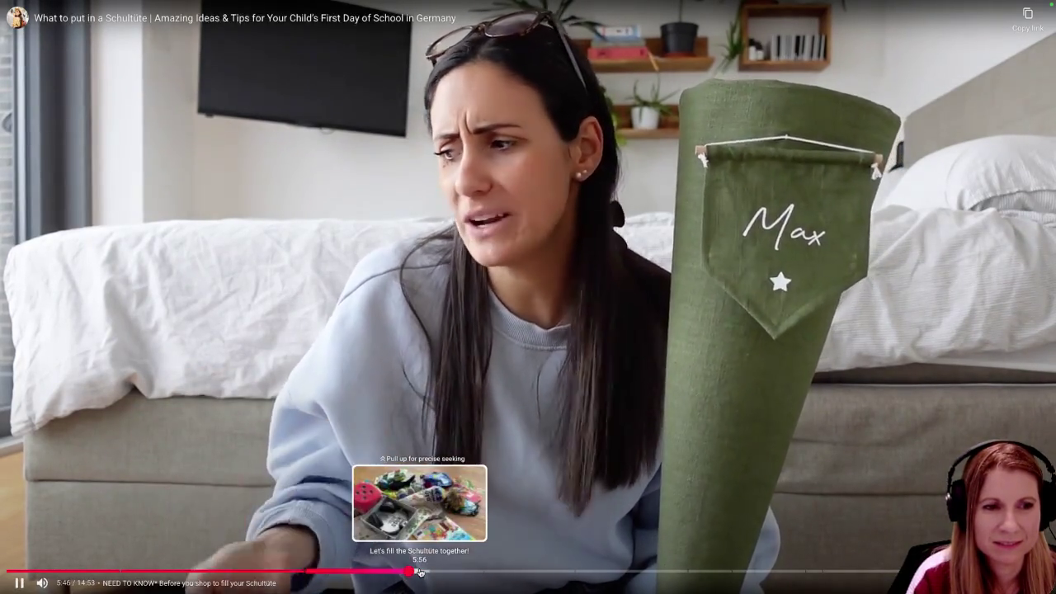
Step: Skip to the cone-filling part near 5:59, pause there, then jump ahead to about 8:12
left_click(419, 572)
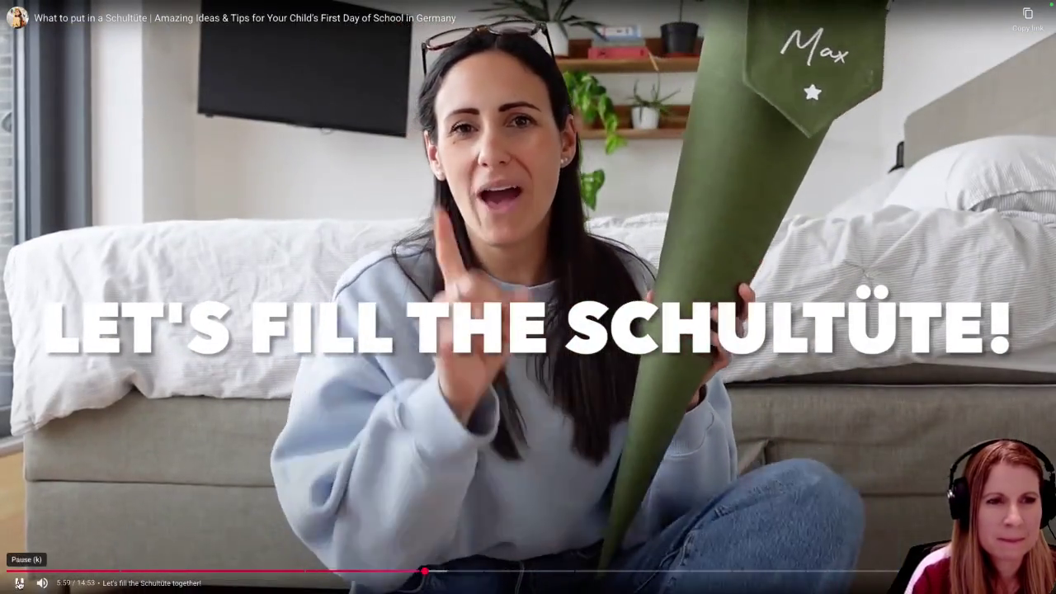
left_click(18, 583)
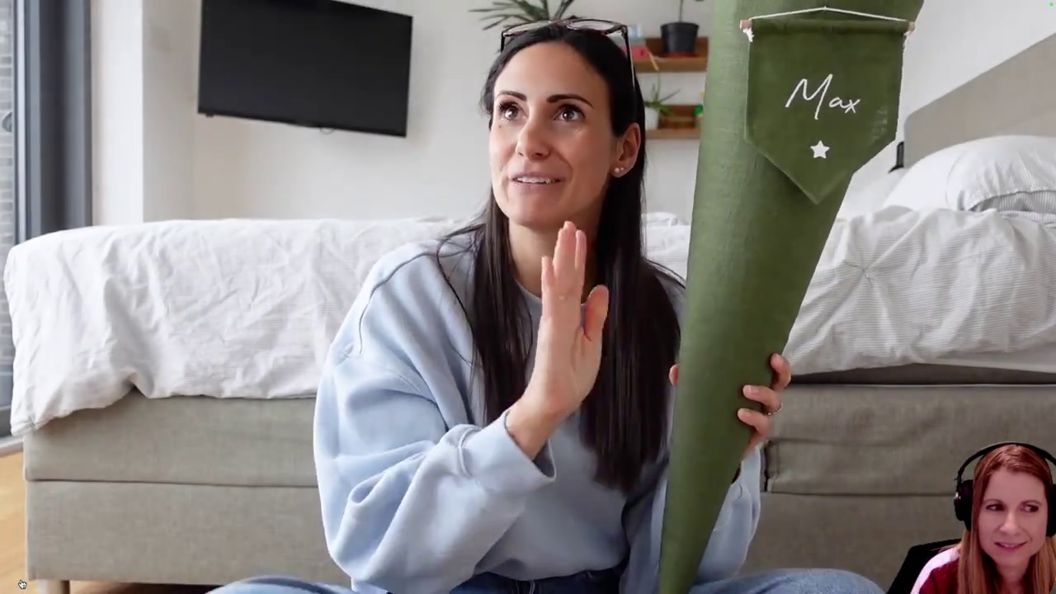
mouse_move(22, 583)
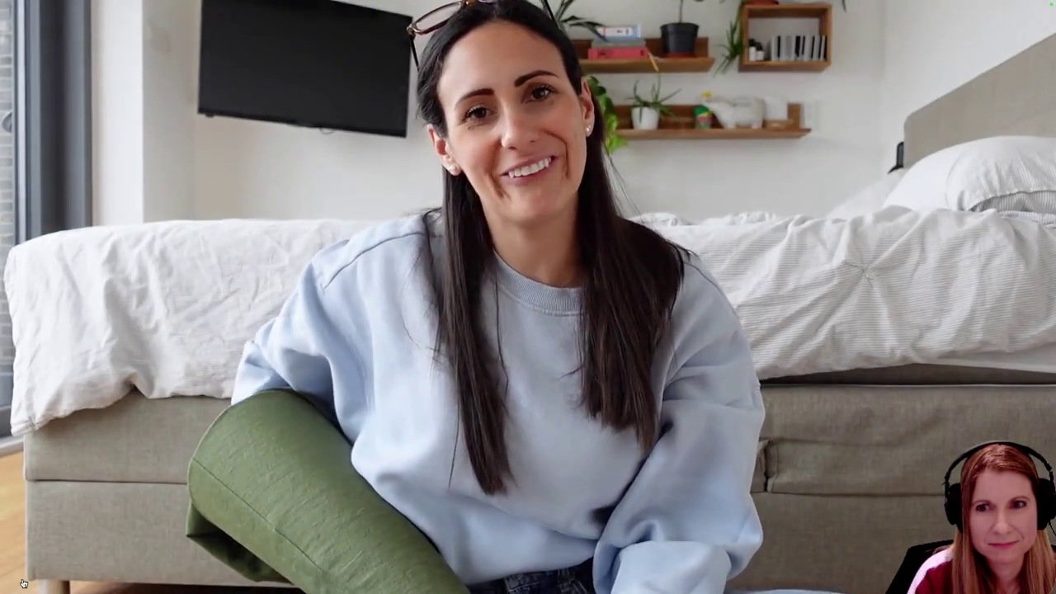
mouse_move(19, 582)
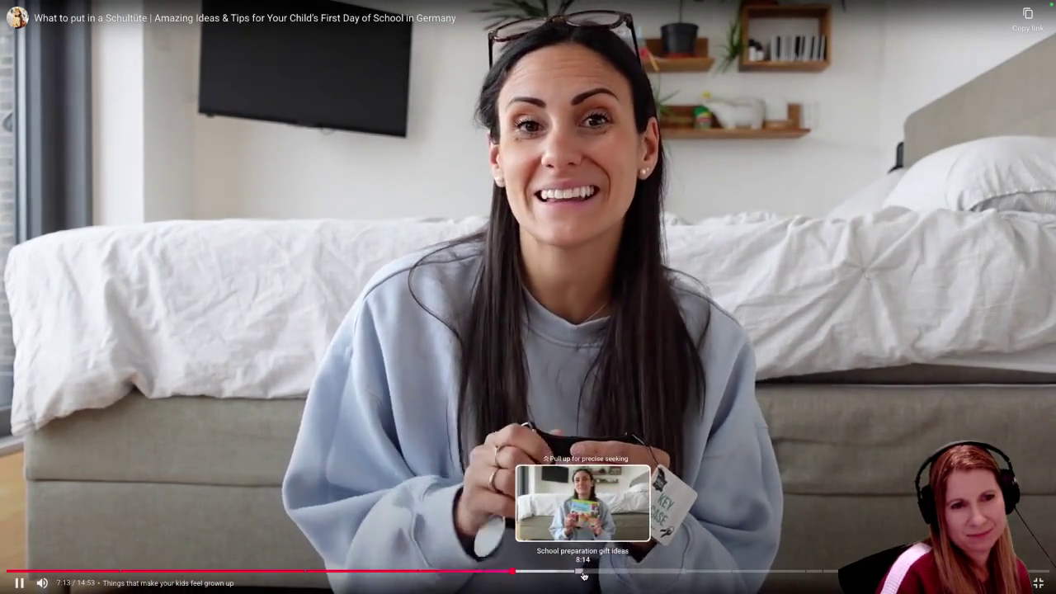
left_click(582, 572)
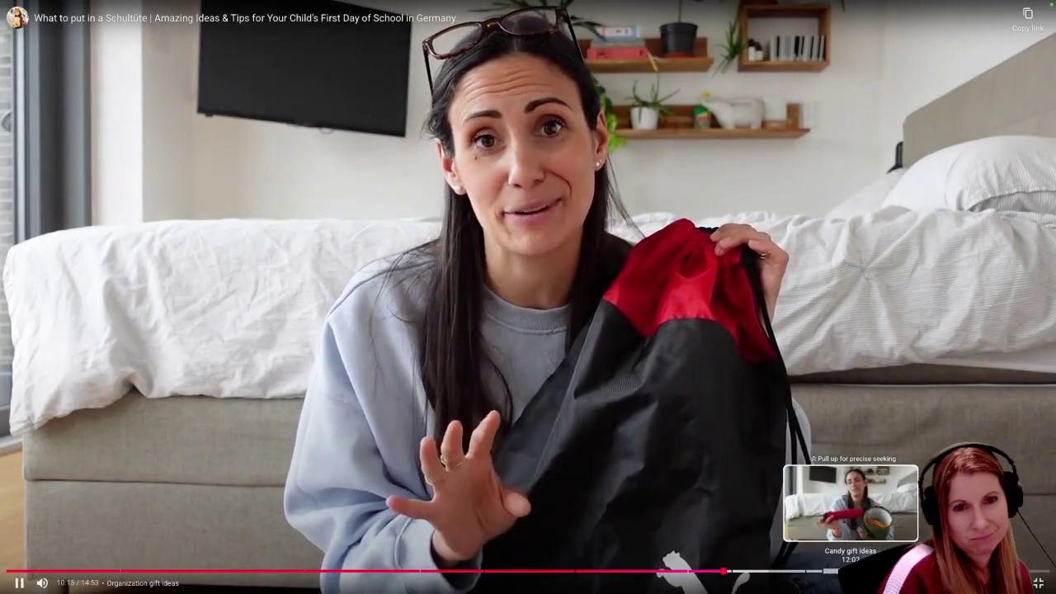
Step: Jump to the Candy gift ideas chapter at 12:31, exit fullscreen, and pause the embedded video
left_click(880, 570)
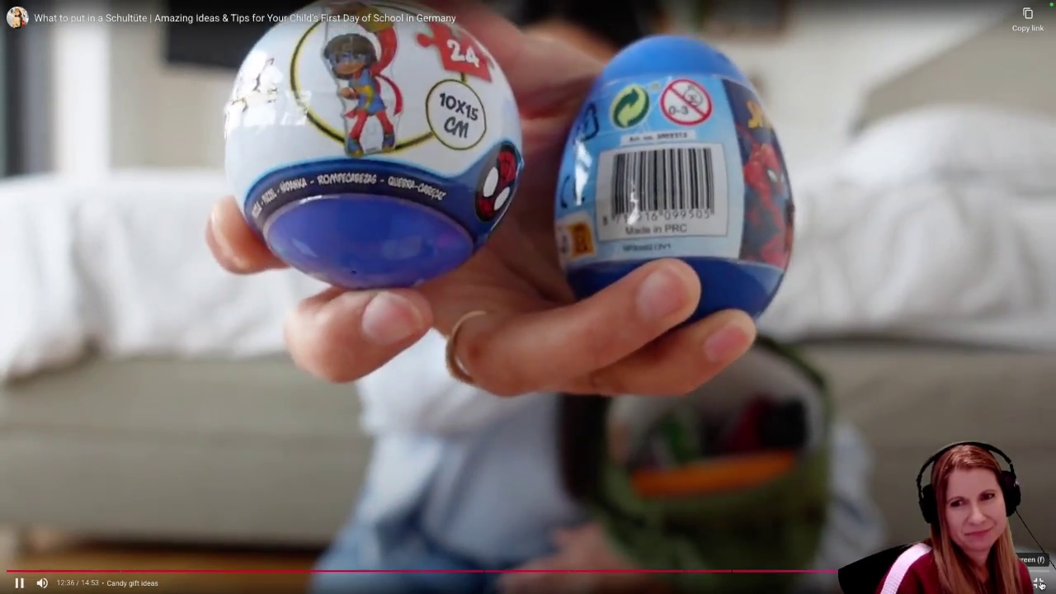
key("Escape")
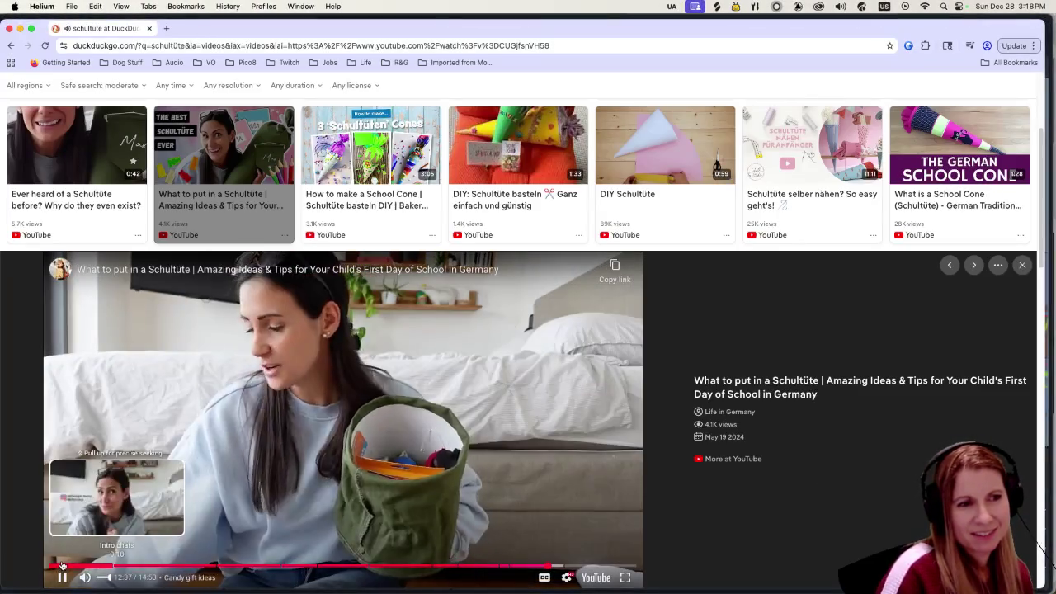
left_click(473, 442)
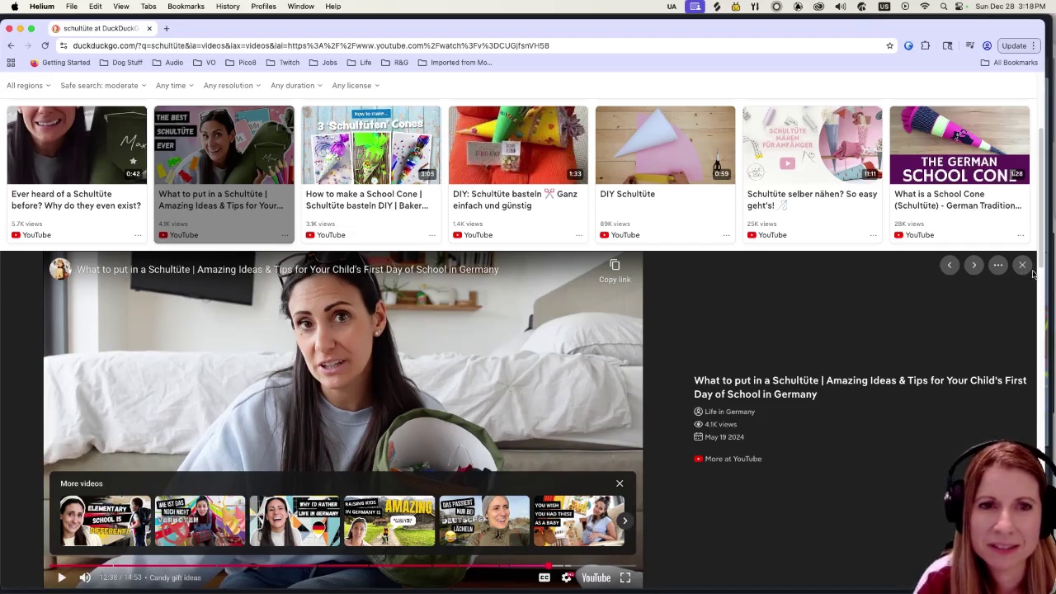
Step: Close the embedded YouTube player and scroll down the schultüte video results
left_click(1023, 265)
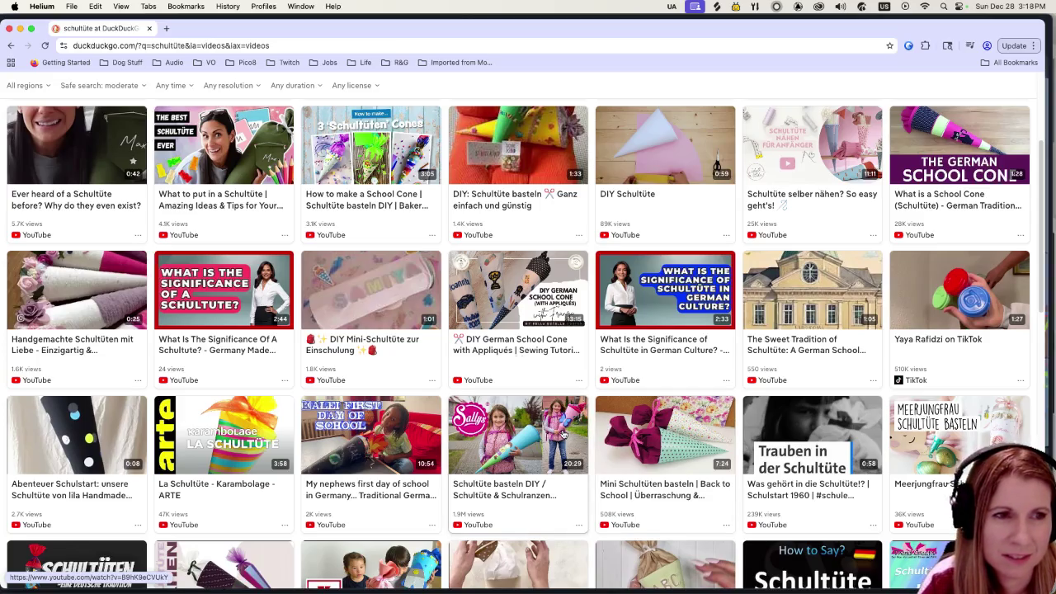
scroll(547, 459, "down", 2)
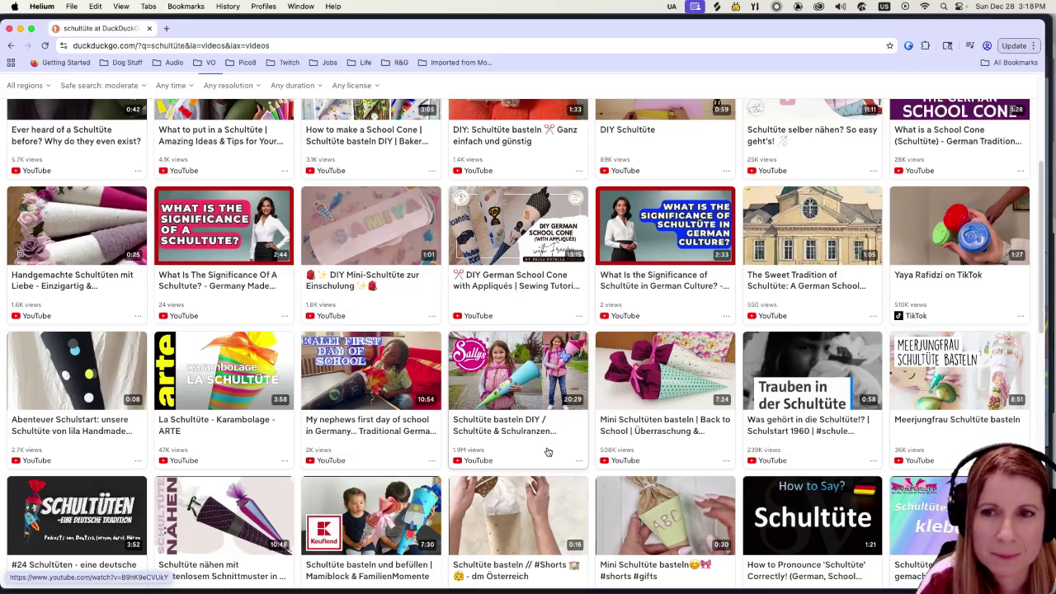
scroll(548, 452, "down", 5)
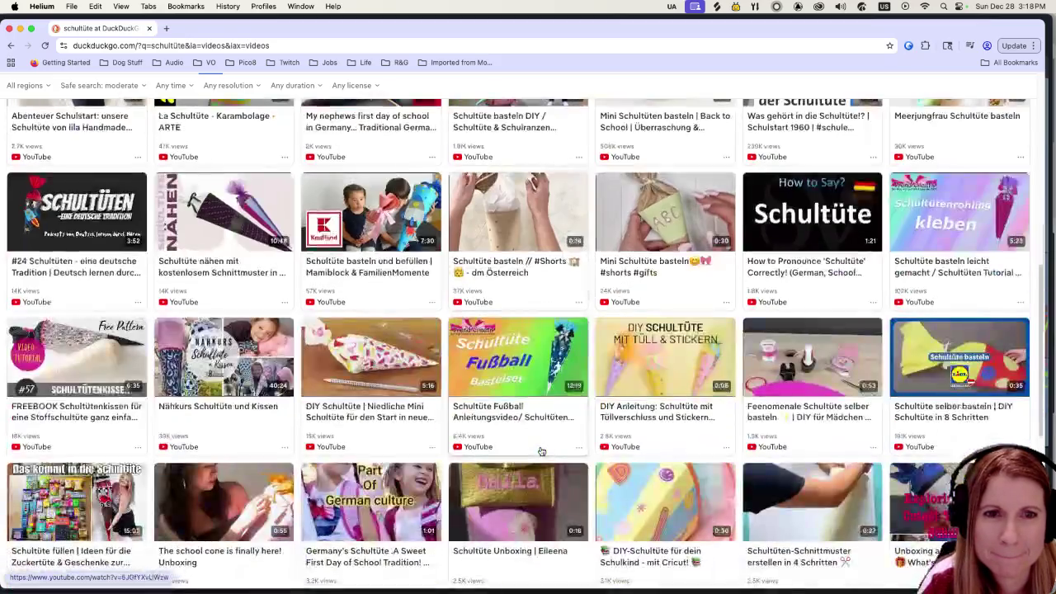
scroll(540, 450, "down", 2)
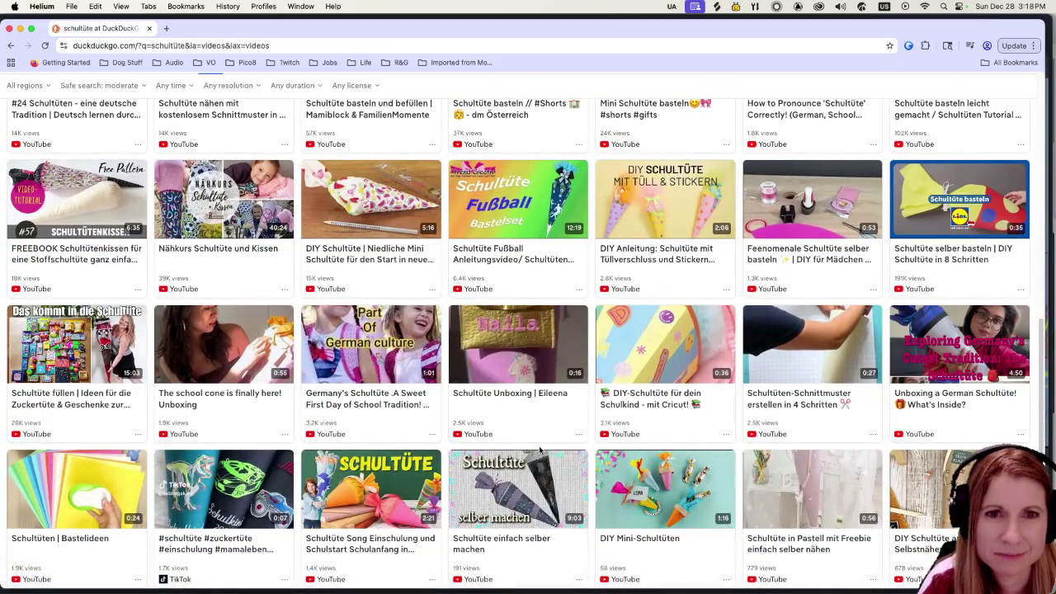
scroll(541, 450, "down", 2)
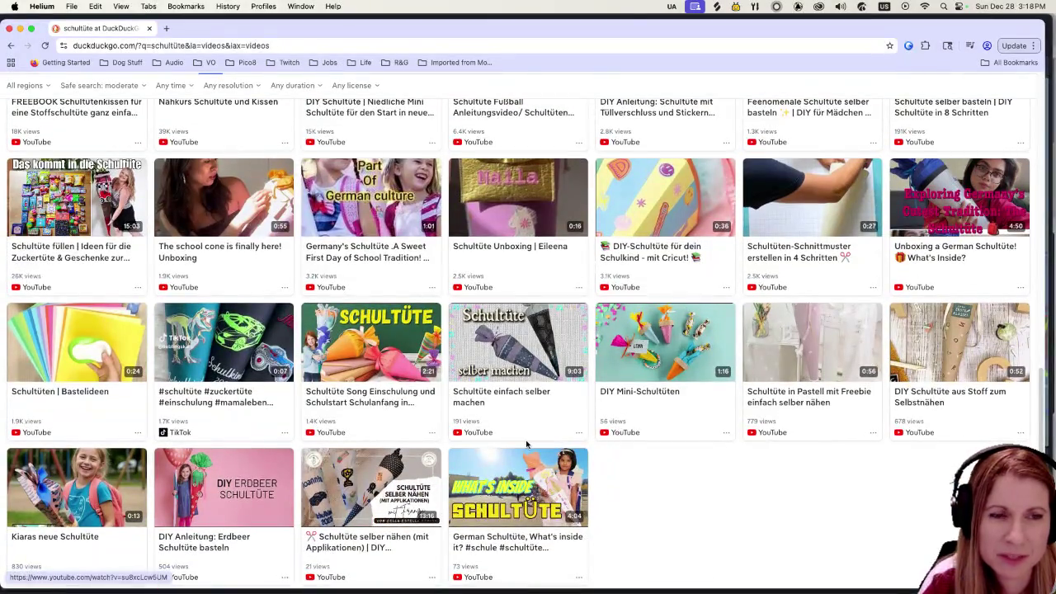
scroll(522, 444, "up", 3)
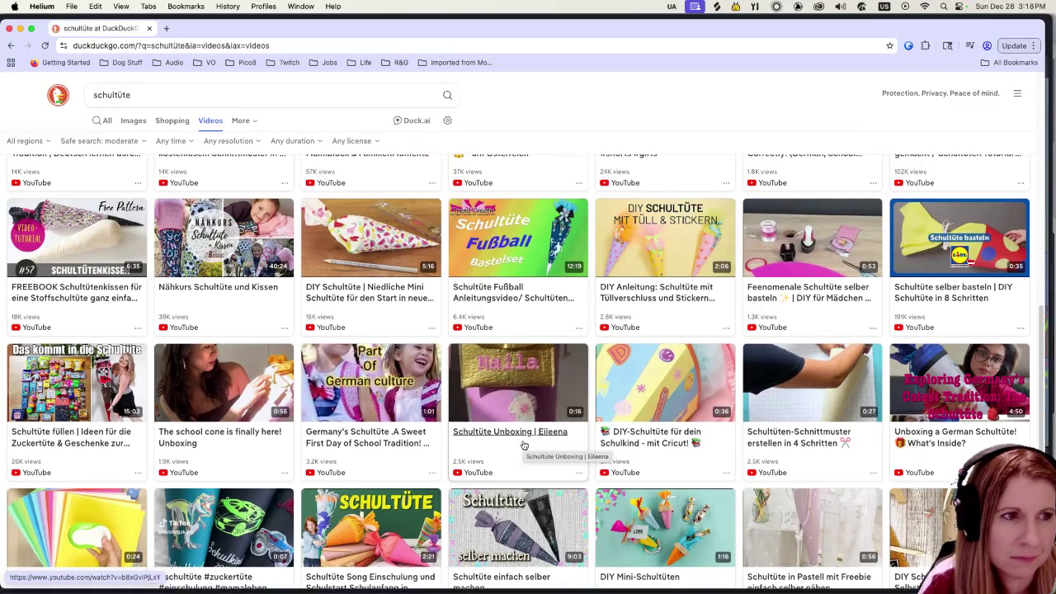
scroll(523, 444, "up", 2)
scroll(523, 445, "up", 2)
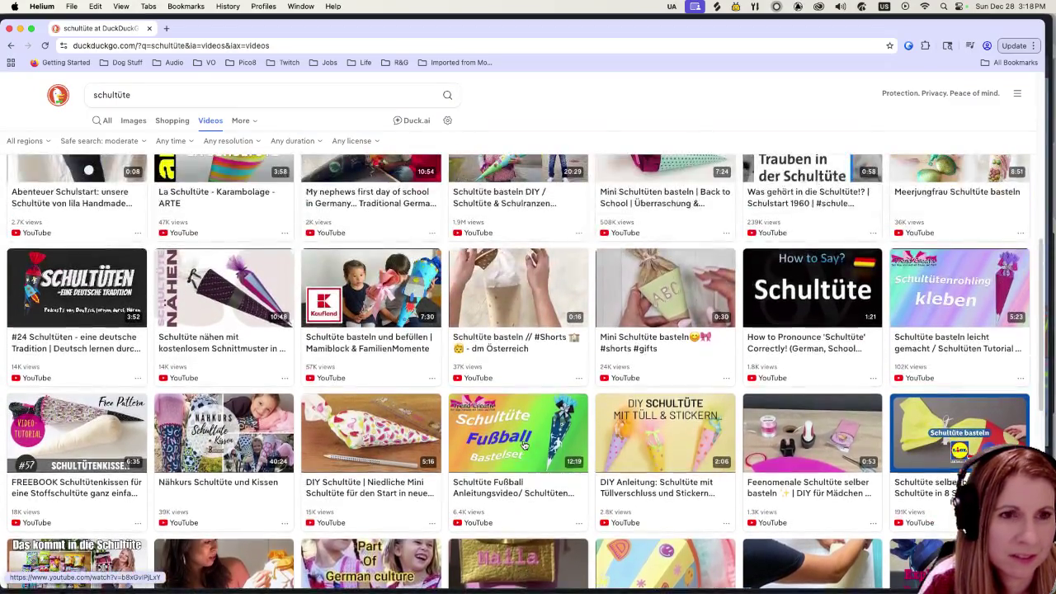
scroll(522, 445, "up", 4)
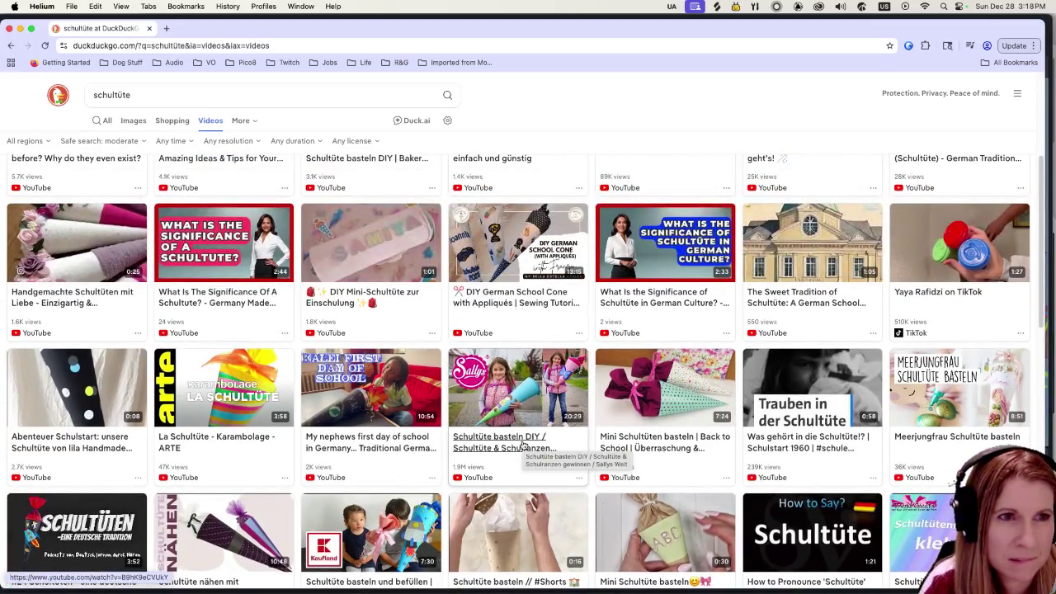
left_click(540, 424)
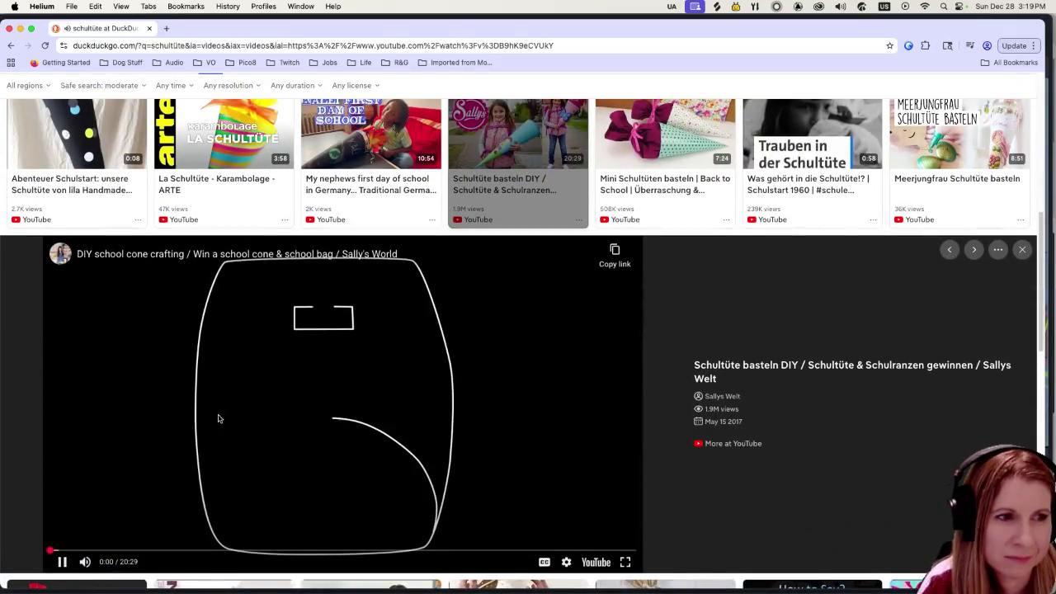
Step: Skip Sally's World Schultüte video past the intro and store scenes to about 9:08
left_click(77, 550)
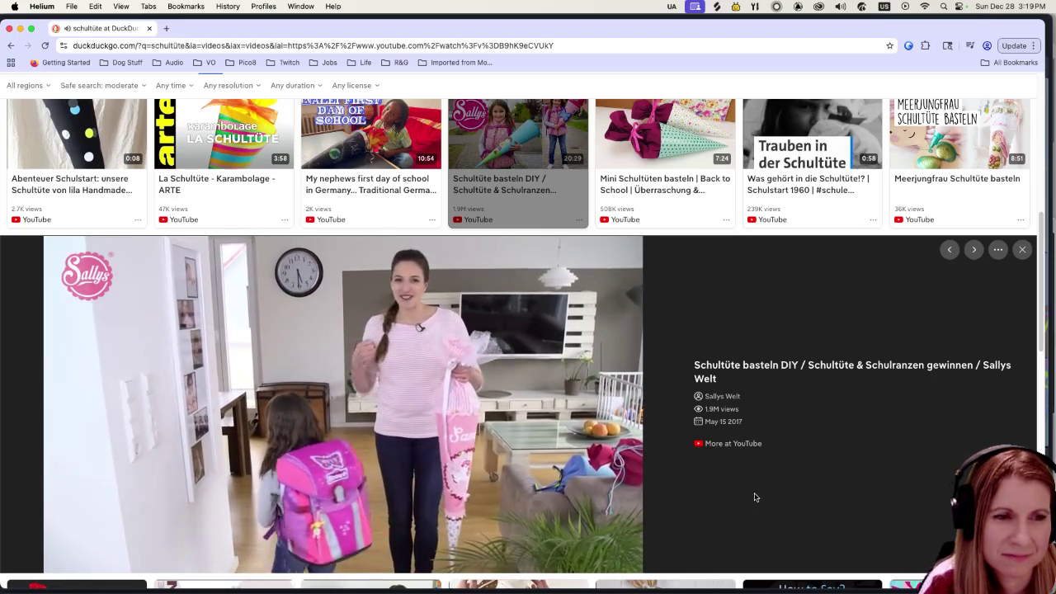
scroll(757, 485, "down", 1)
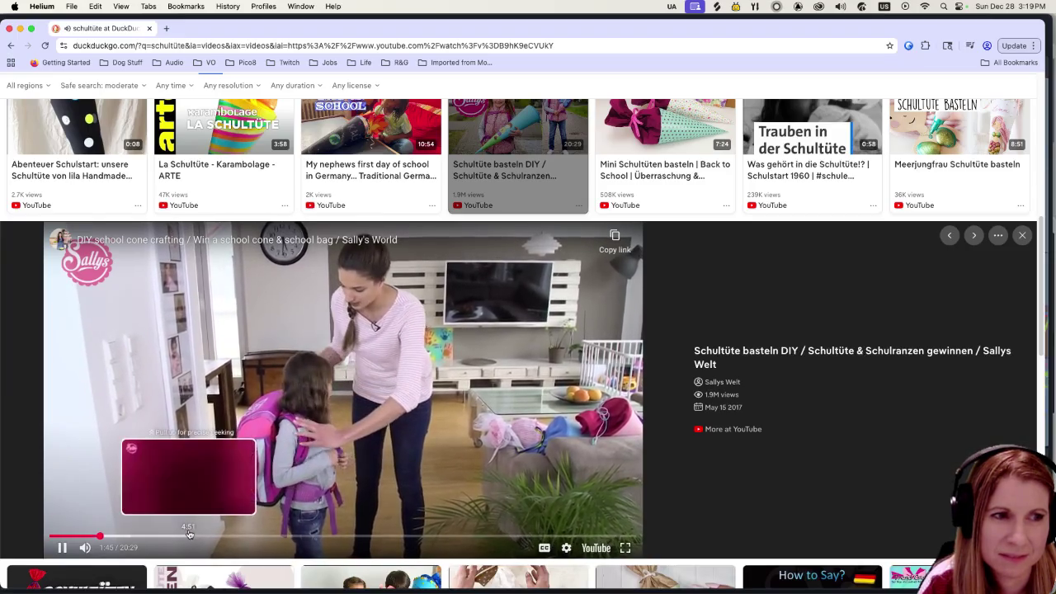
left_click(186, 535)
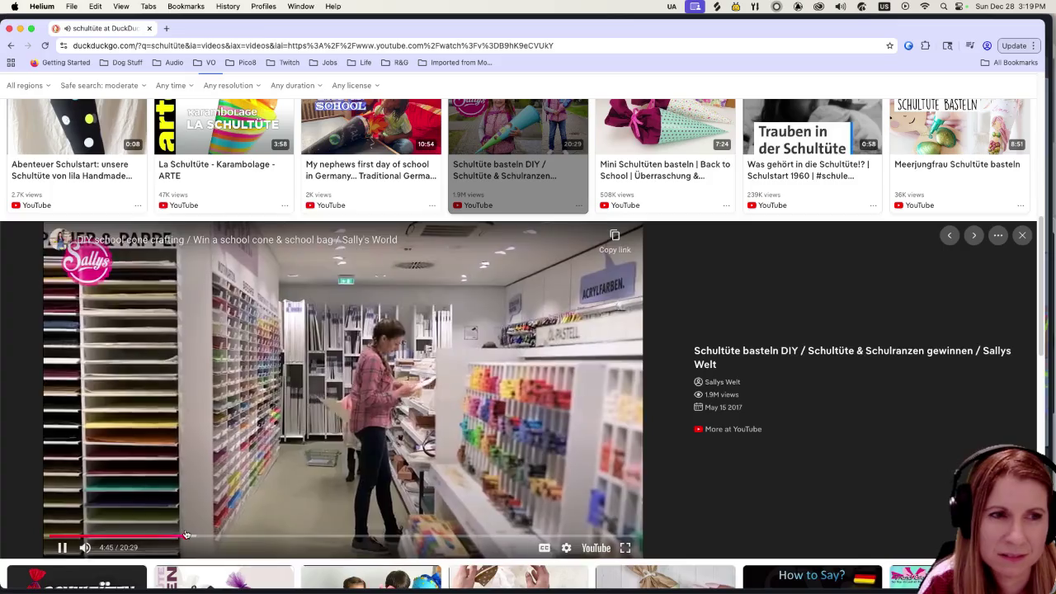
left_click(246, 535)
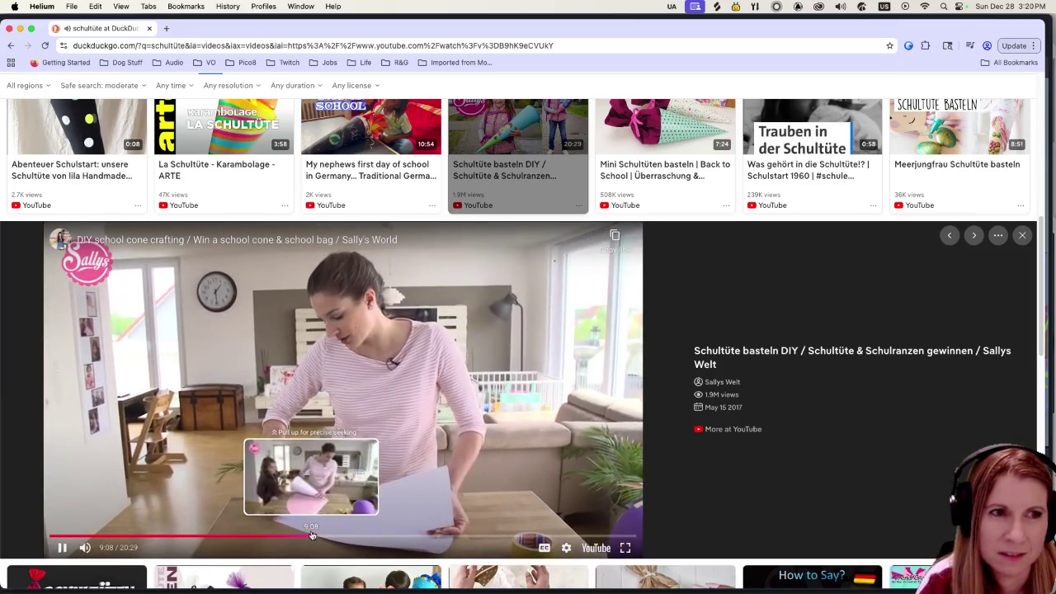
left_click(311, 536)
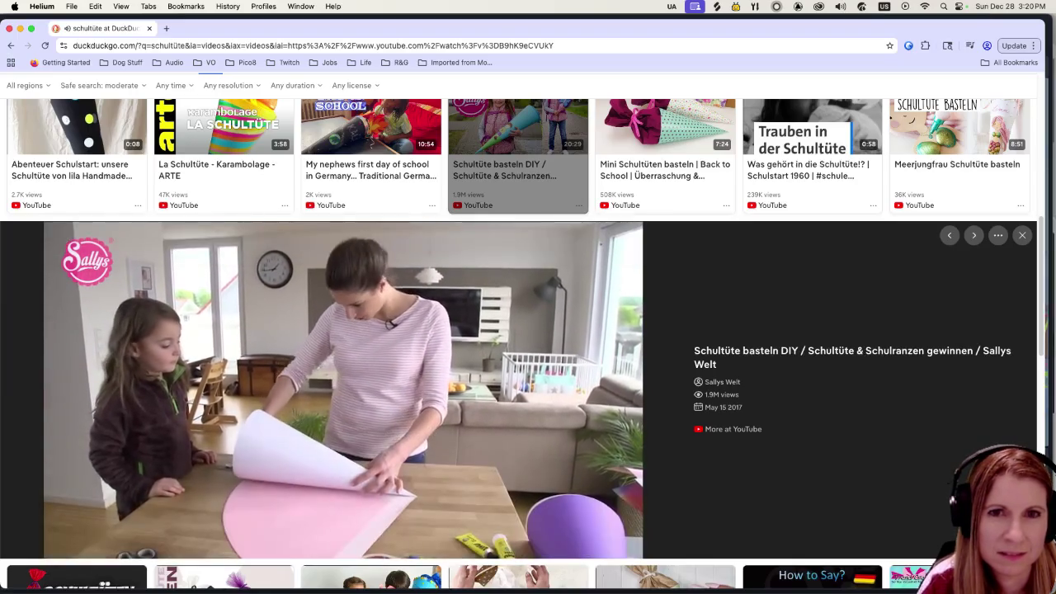
Step: Close the Sally's World video preview and scroll through the schultüte video results grid
left_click(1022, 235)
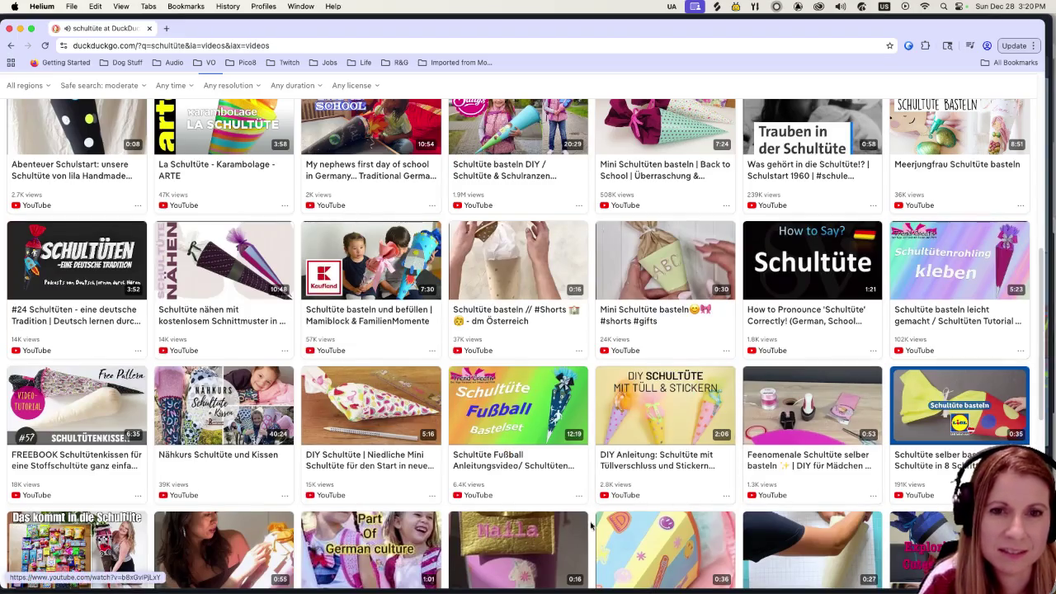
scroll(589, 447, "down", 3)
scroll(590, 448, "down", 3)
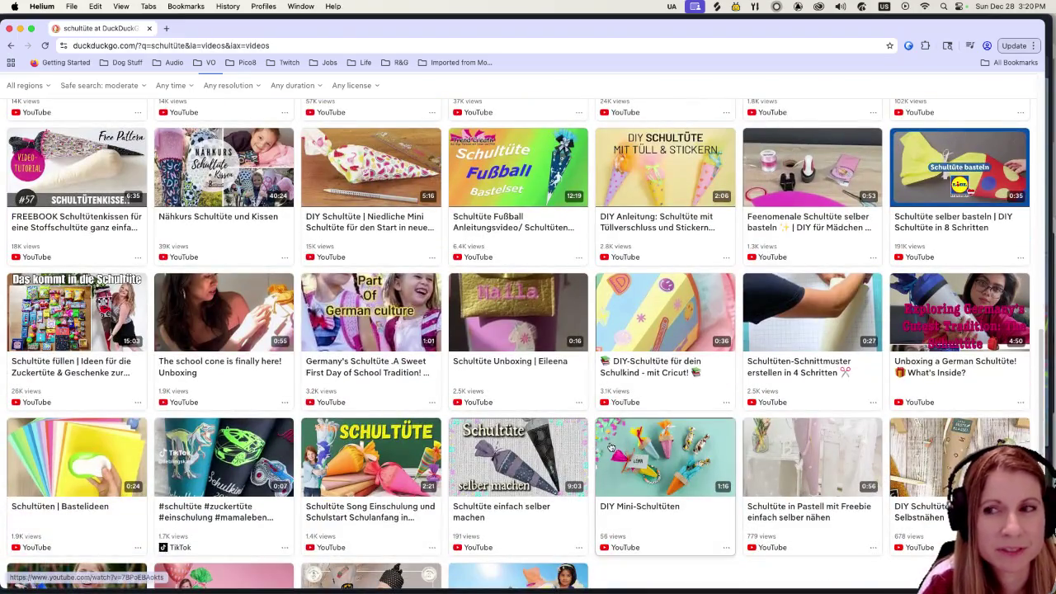
scroll(541, 425, "down", 2)
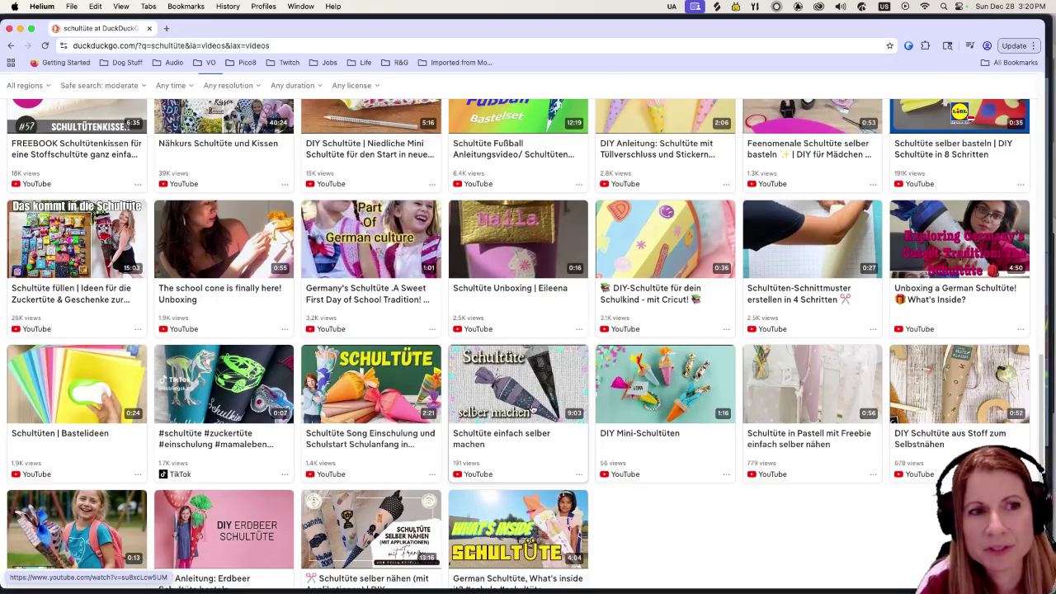
scroll(532, 402, "down", 5)
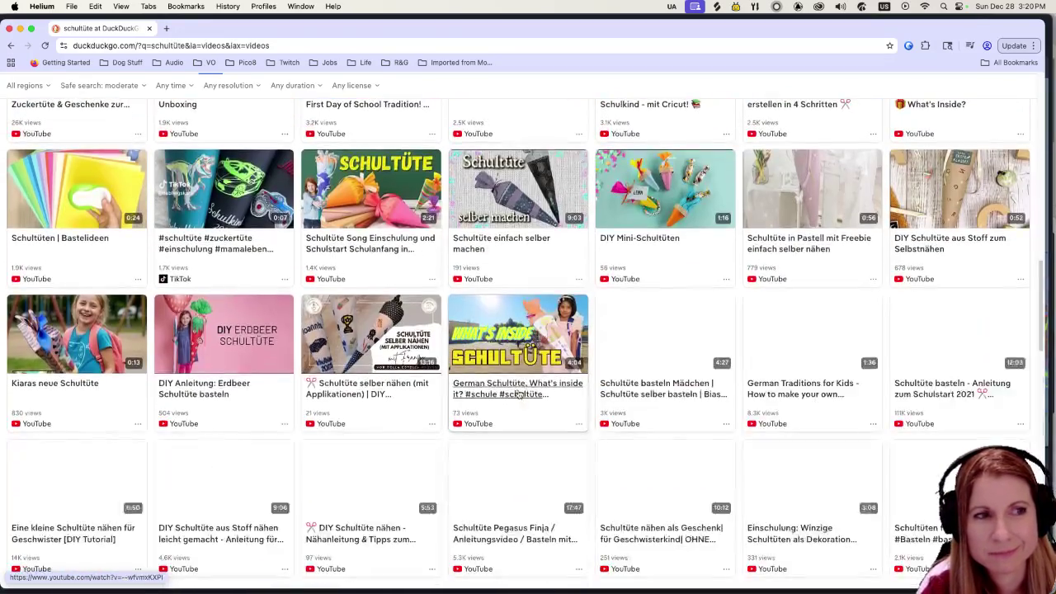
scroll(493, 402, "down", 4)
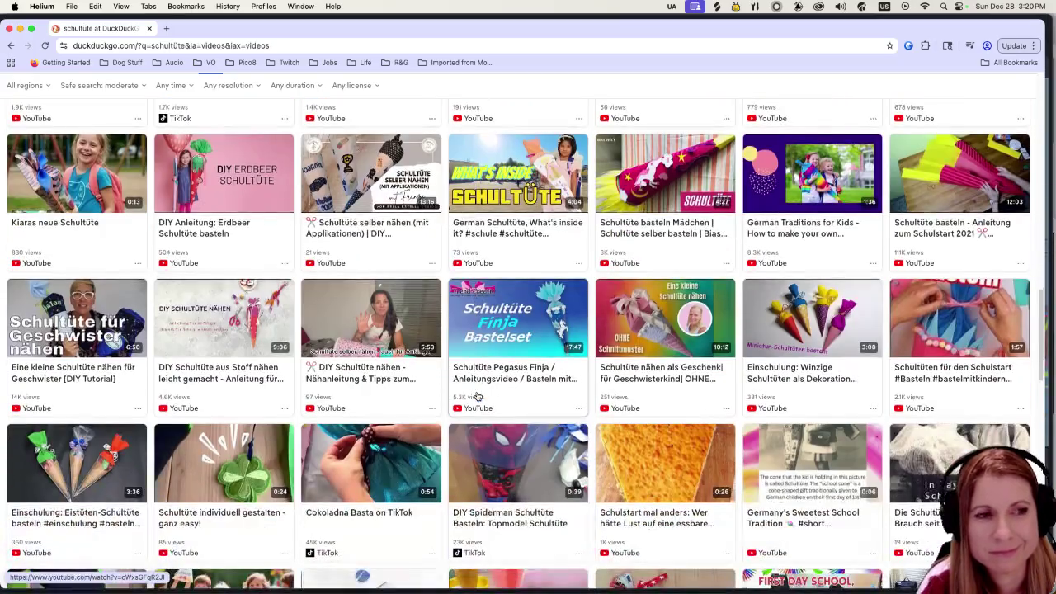
scroll(477, 395, "down", 1)
scroll(477, 395, "down", 7)
scroll(466, 388, "up", 2)
scroll(467, 387, "down", 3)
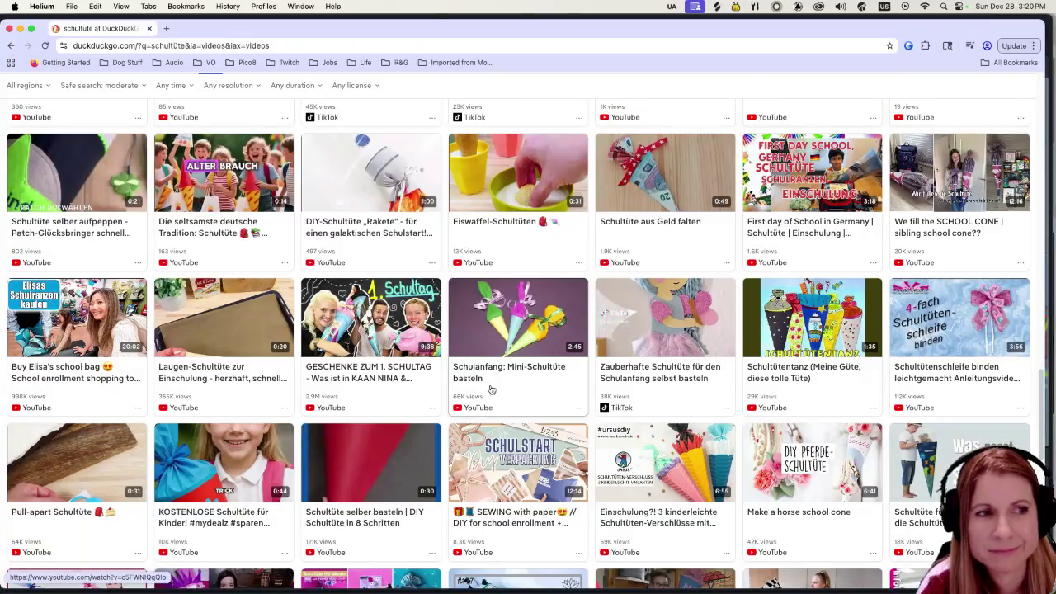
scroll(487, 385, "up", 10)
scroll(496, 384, "up", 5)
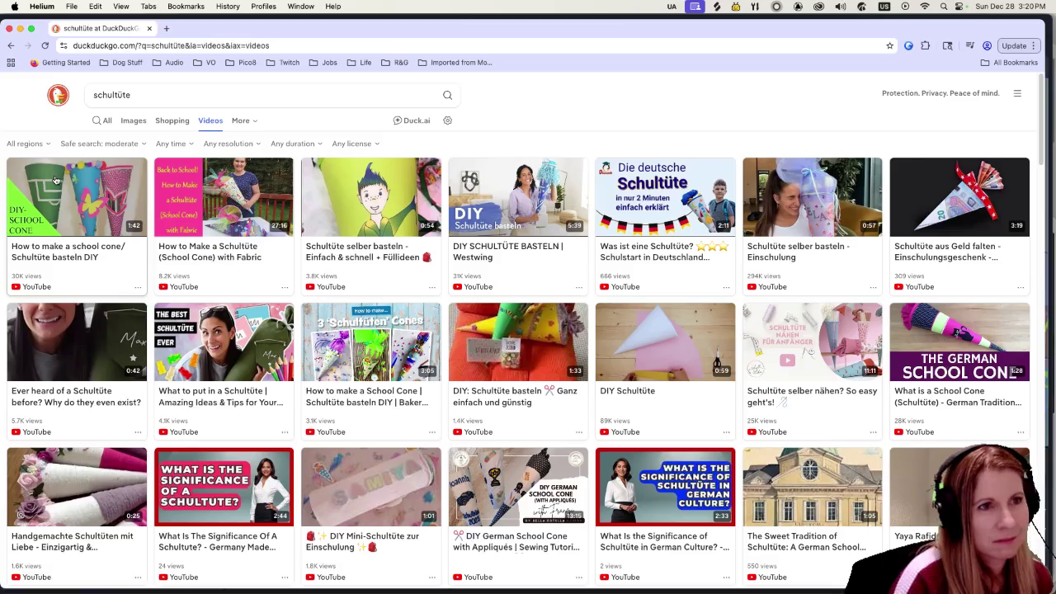
scroll(255, 301, "down", 3)
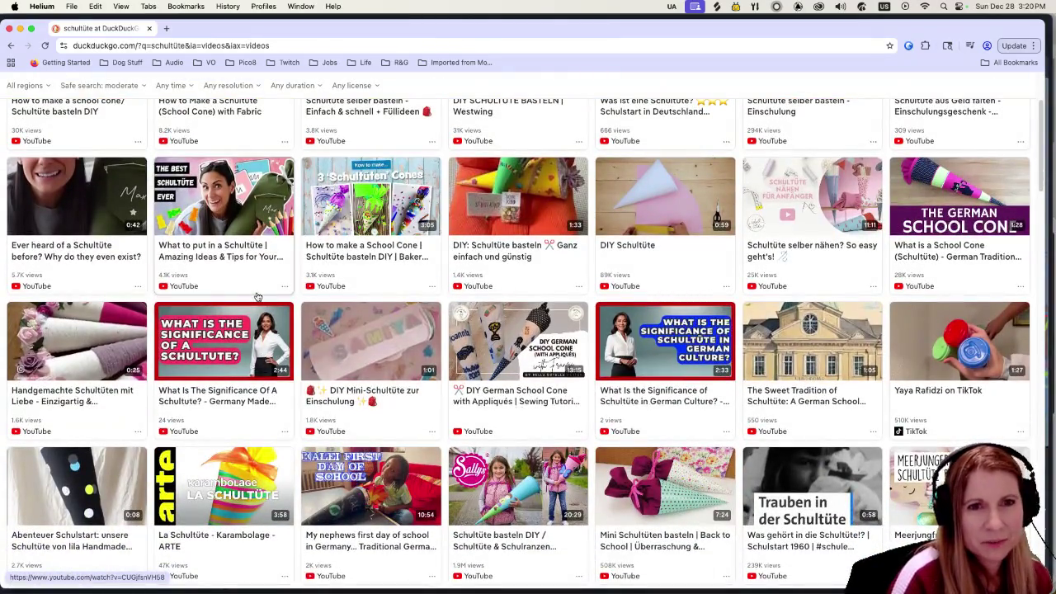
left_click(780, 342)
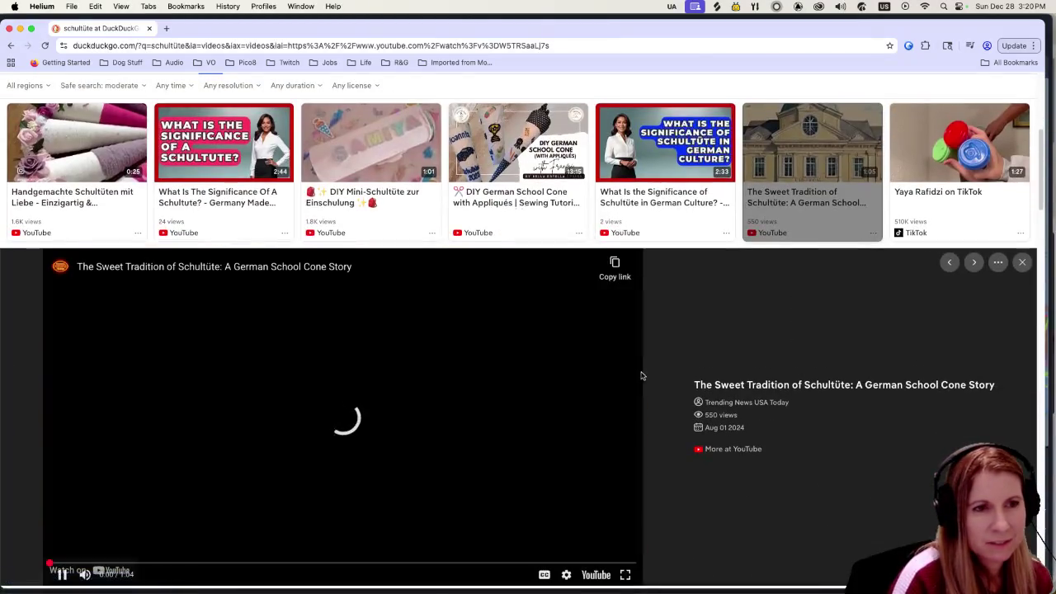
left_click(625, 574)
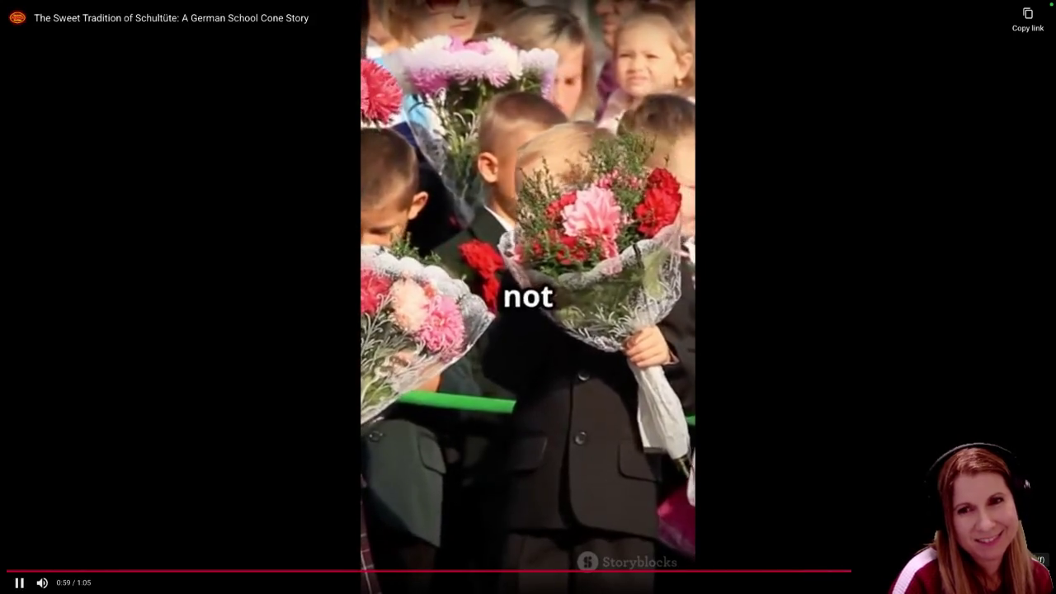
key("Escape")
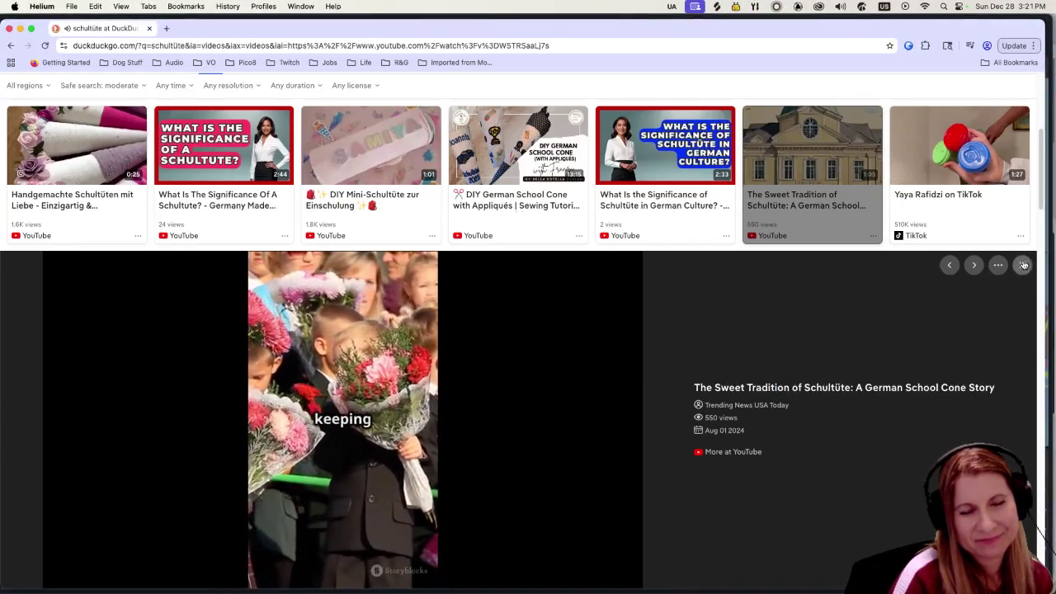
left_click(1023, 265)
scroll(846, 505, "down", 5)
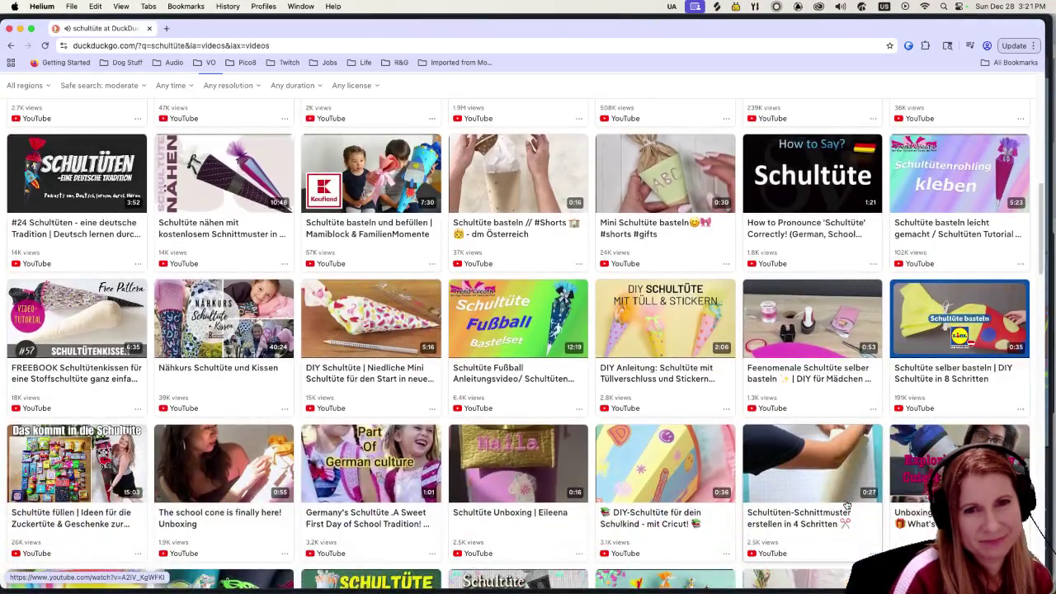
scroll(847, 505, "down", 3)
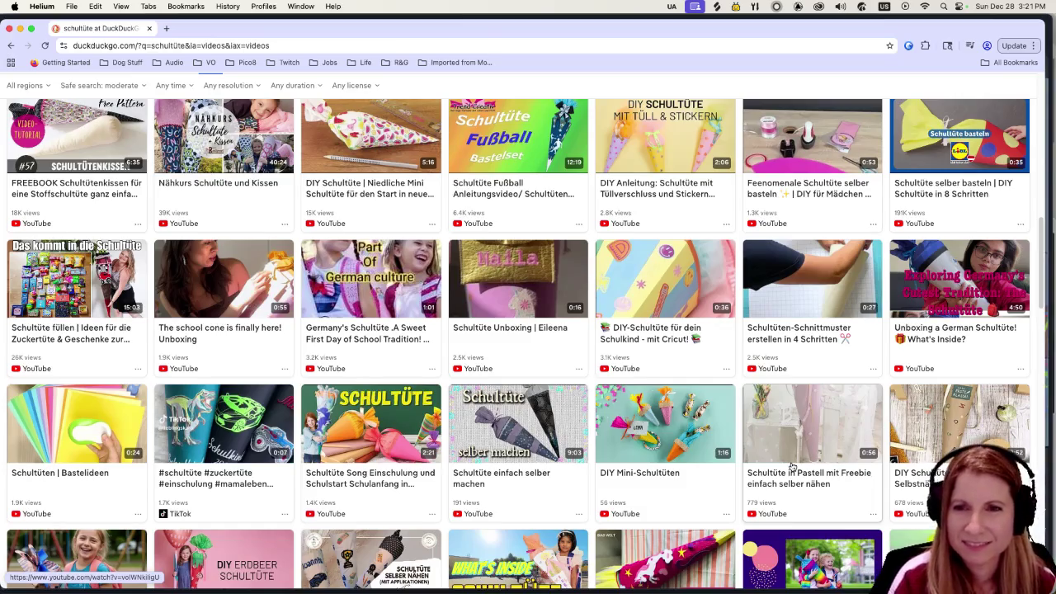
scroll(680, 417, "down", 2)
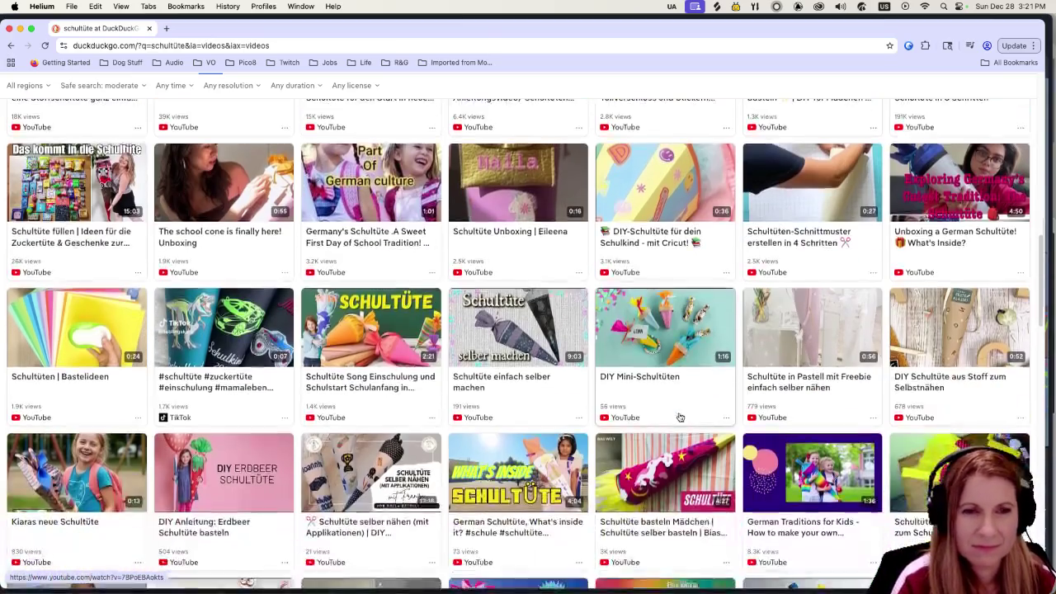
scroll(675, 412, "down", 2)
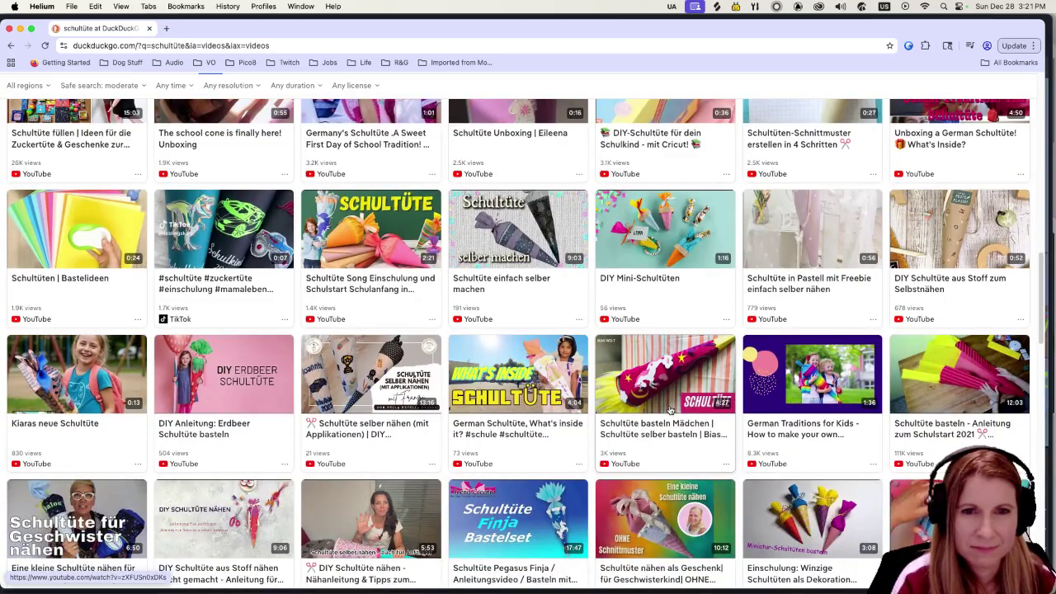
scroll(670, 410, "down", 2)
scroll(656, 392, "down", 2)
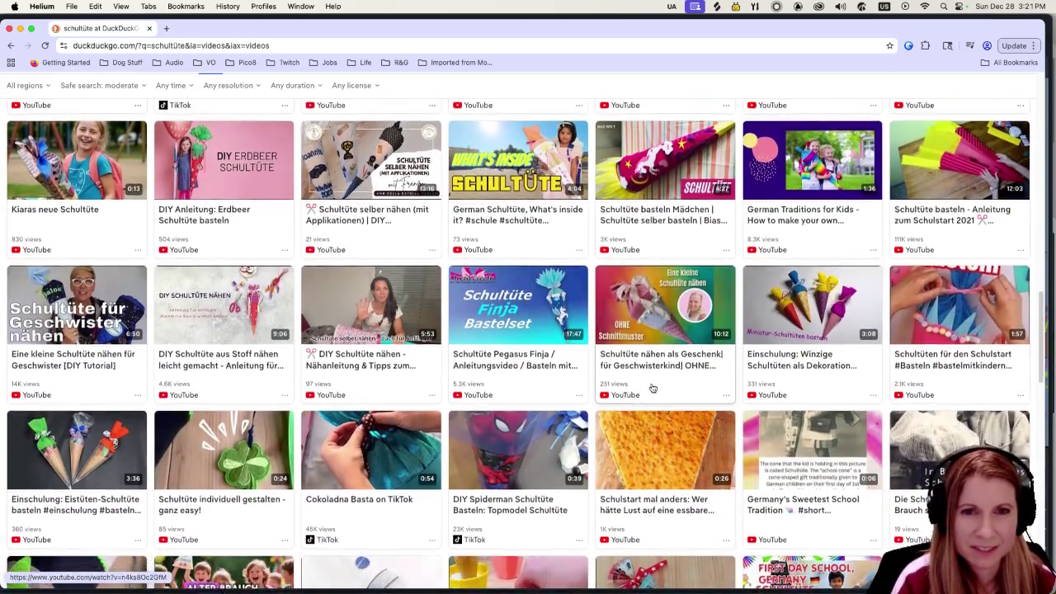
scroll(653, 388, "down", 2)
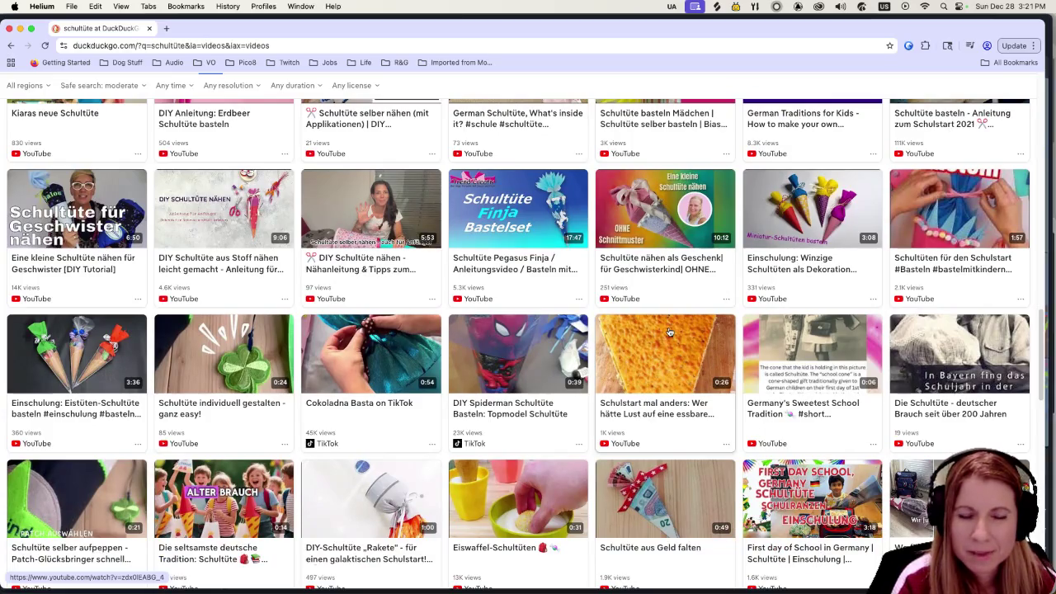
scroll(668, 330, "down", 3)
scroll(660, 325, "down", 3)
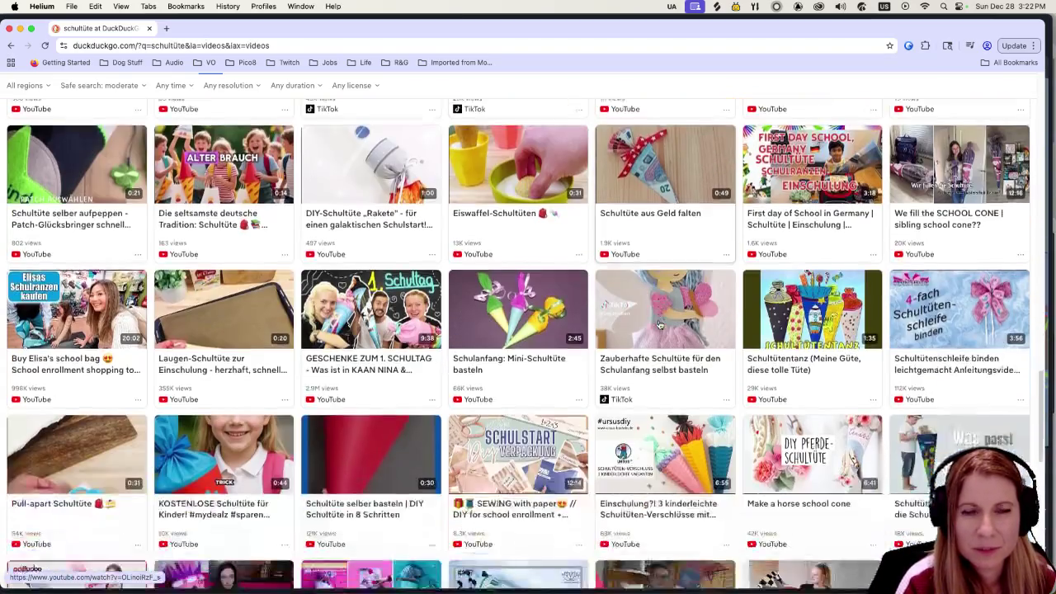
scroll(658, 324, "down", 3)
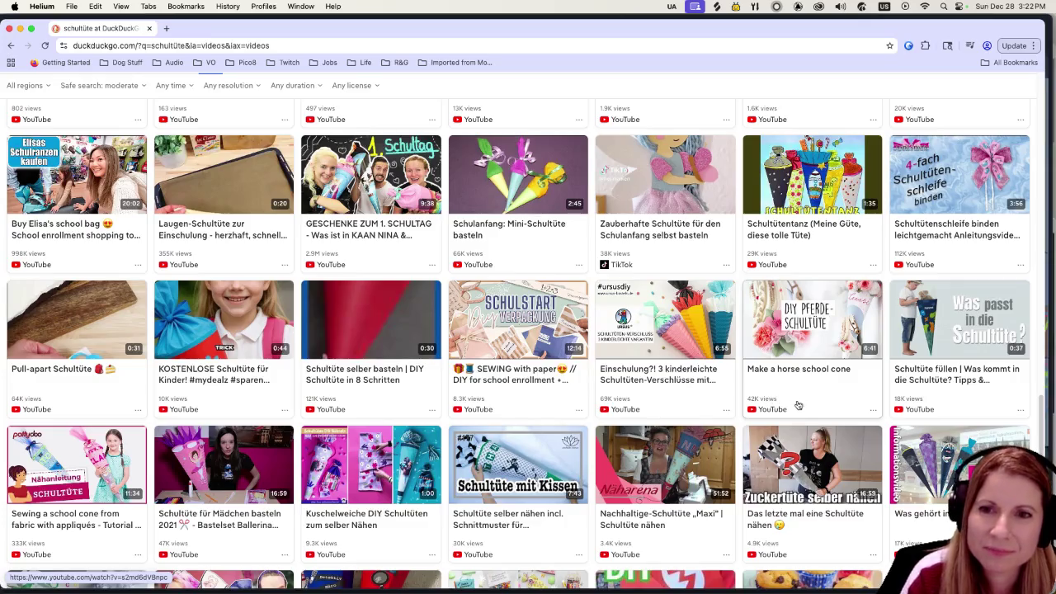
scroll(825, 409, "down", 4)
scroll(879, 417, "down", 5)
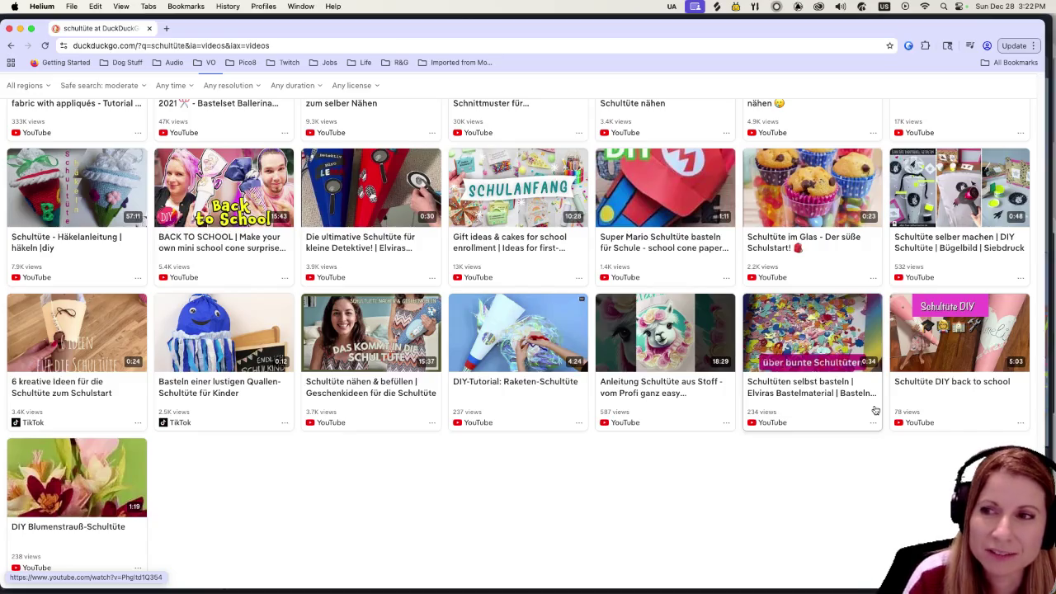
scroll(866, 394, "down", 3)
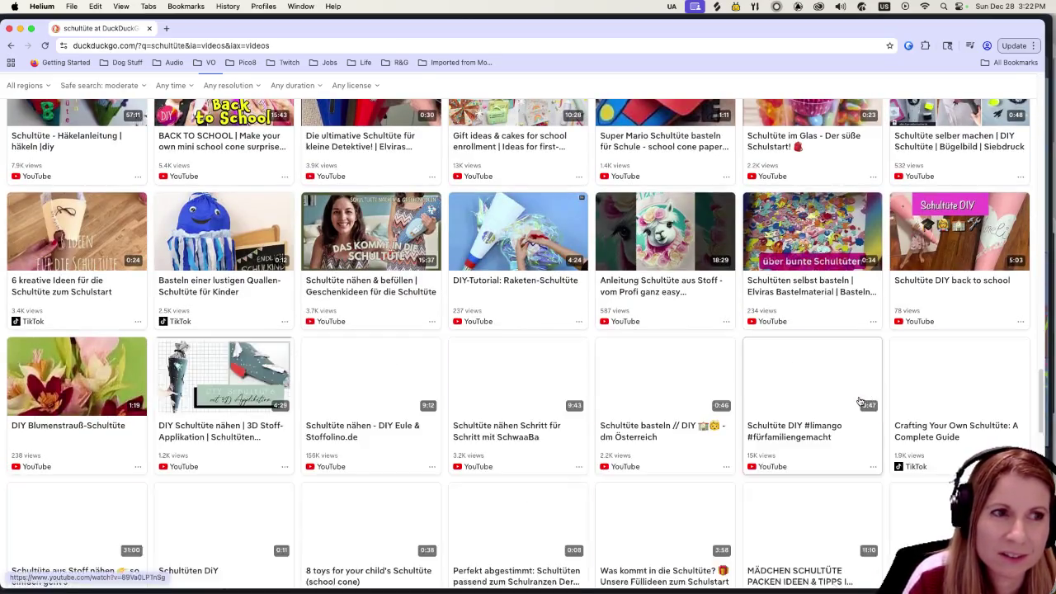
scroll(862, 404, "up", 7)
scroll(861, 400, "up", 7)
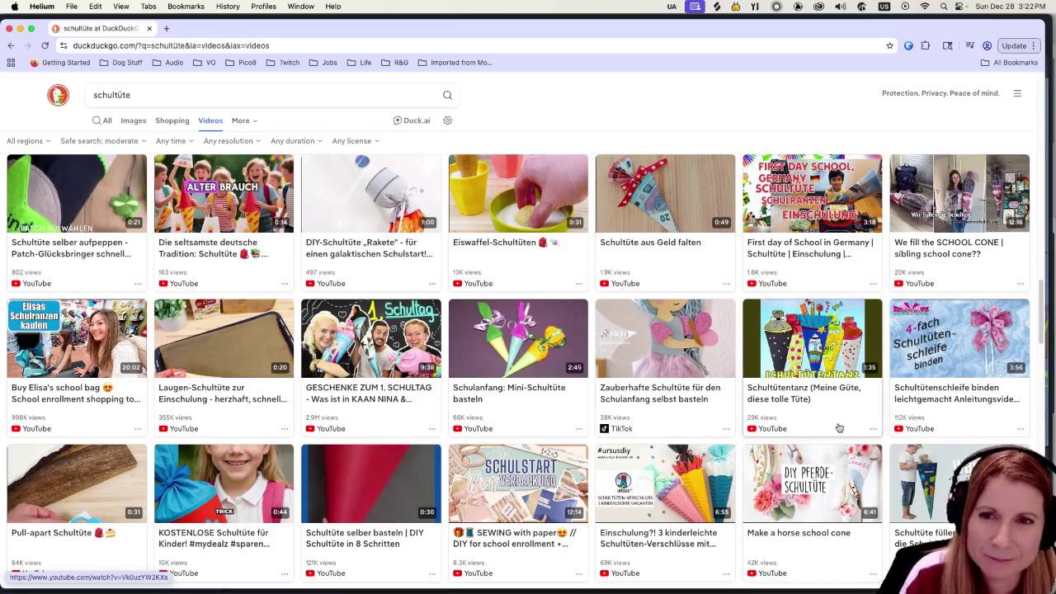
scroll(797, 396, "down", 3)
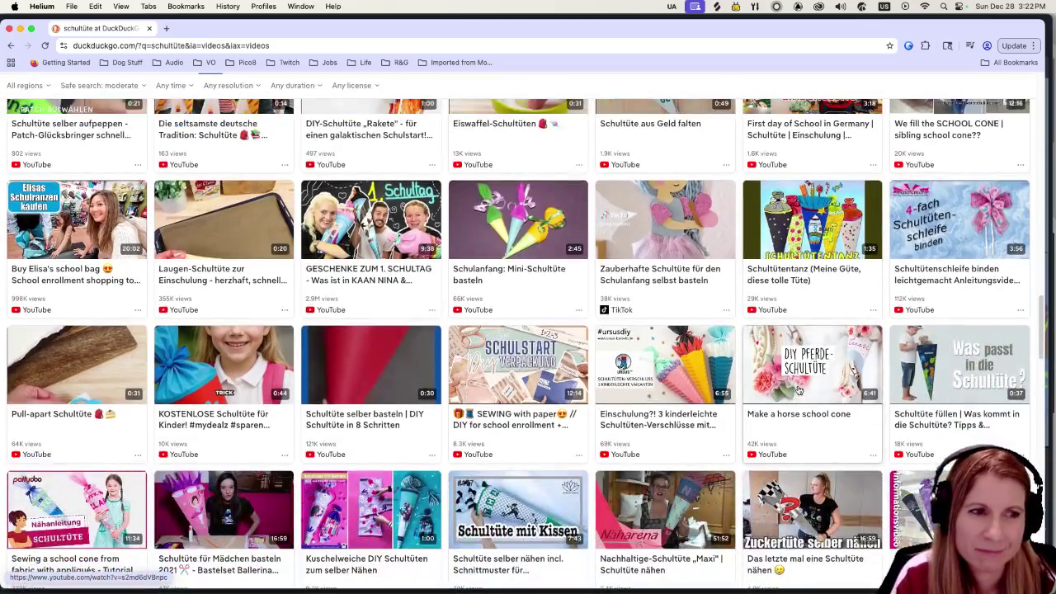
scroll(796, 394, "down", 6)
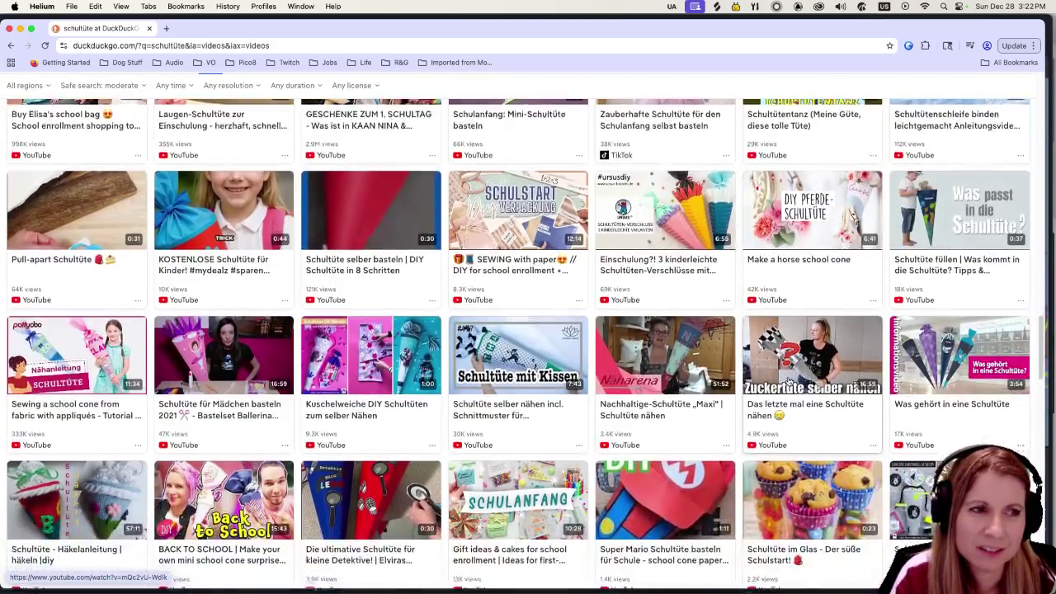
scroll(790, 402, "down", 3)
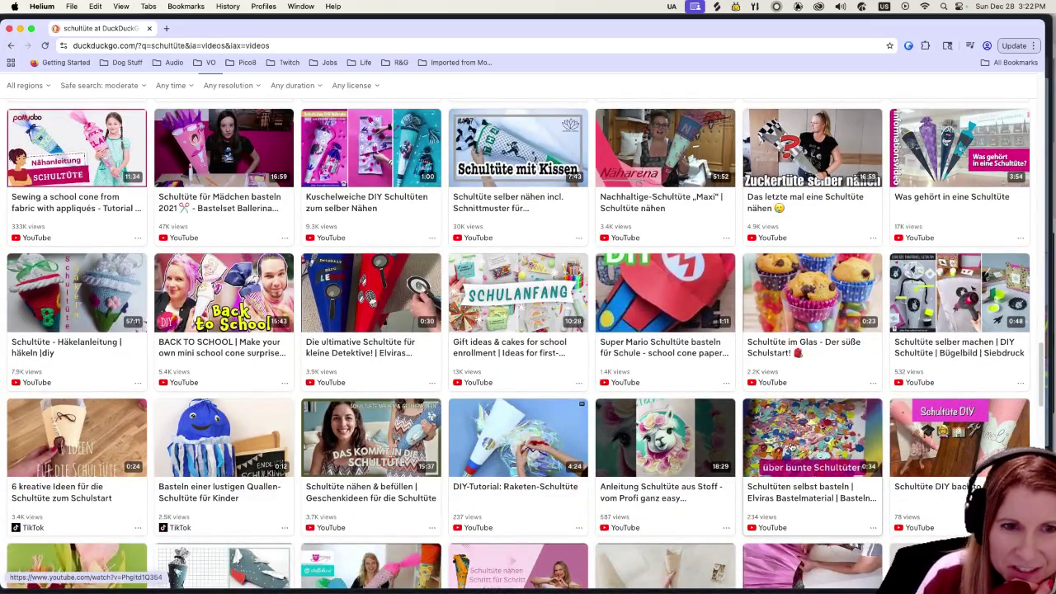
scroll(772, 435, "down", 3)
scroll(772, 434, "down", 8)
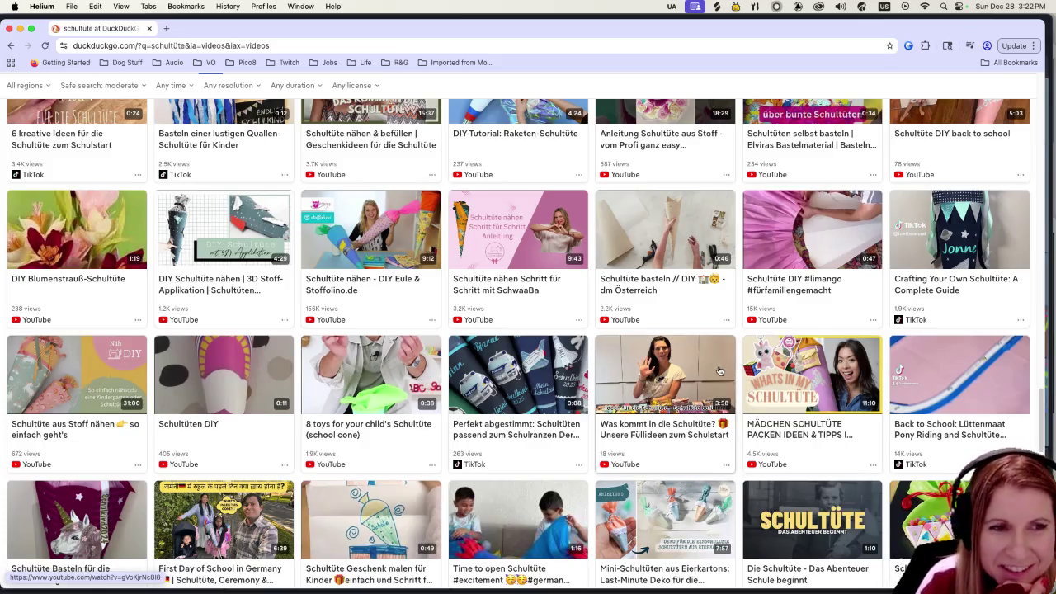
scroll(717, 369, "down", 1)
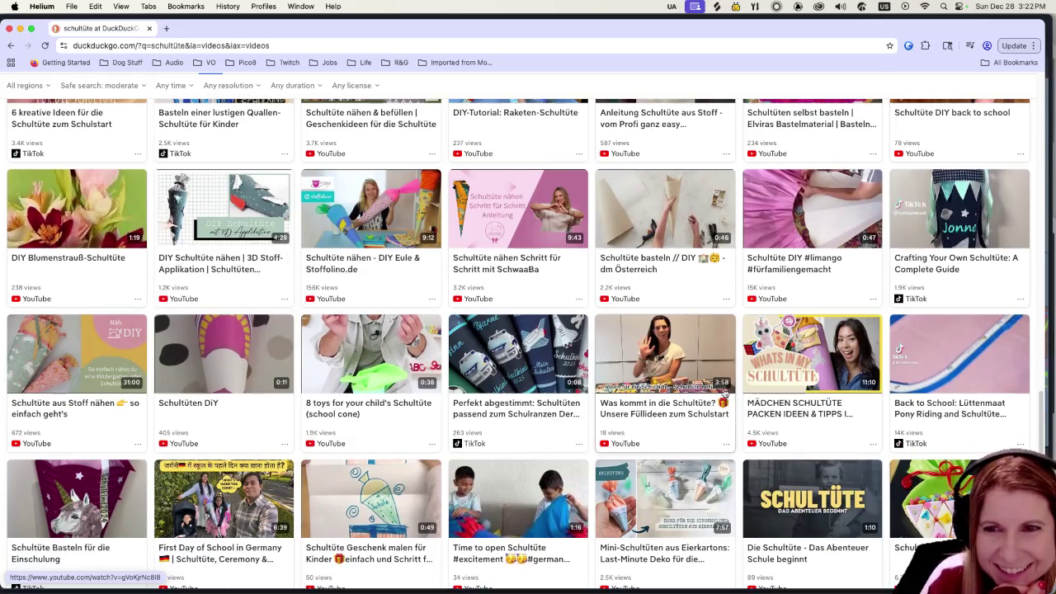
scroll(714, 371, "down", 1)
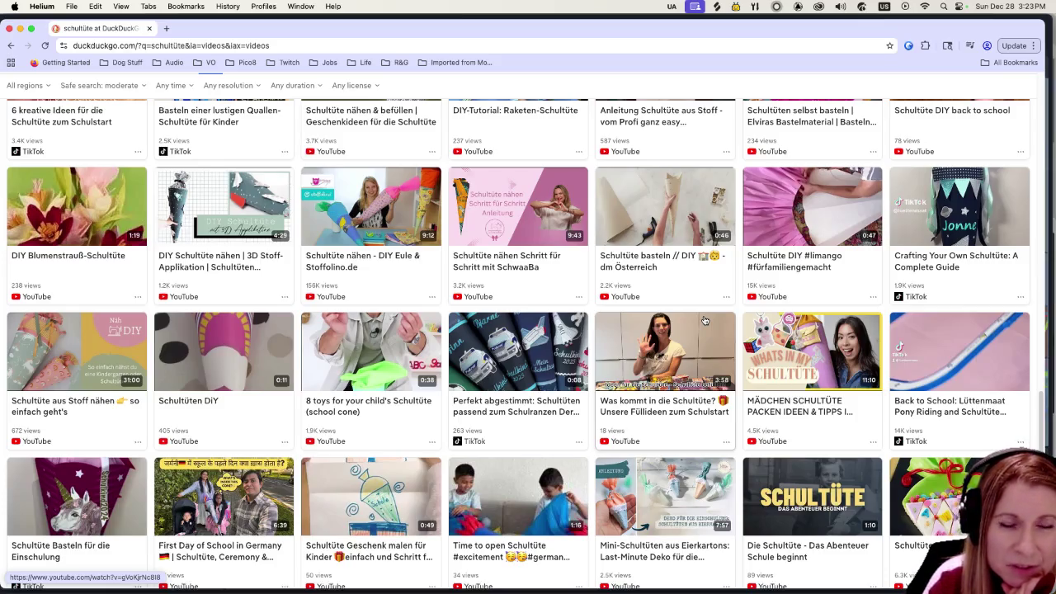
scroll(705, 320, "down", 5)
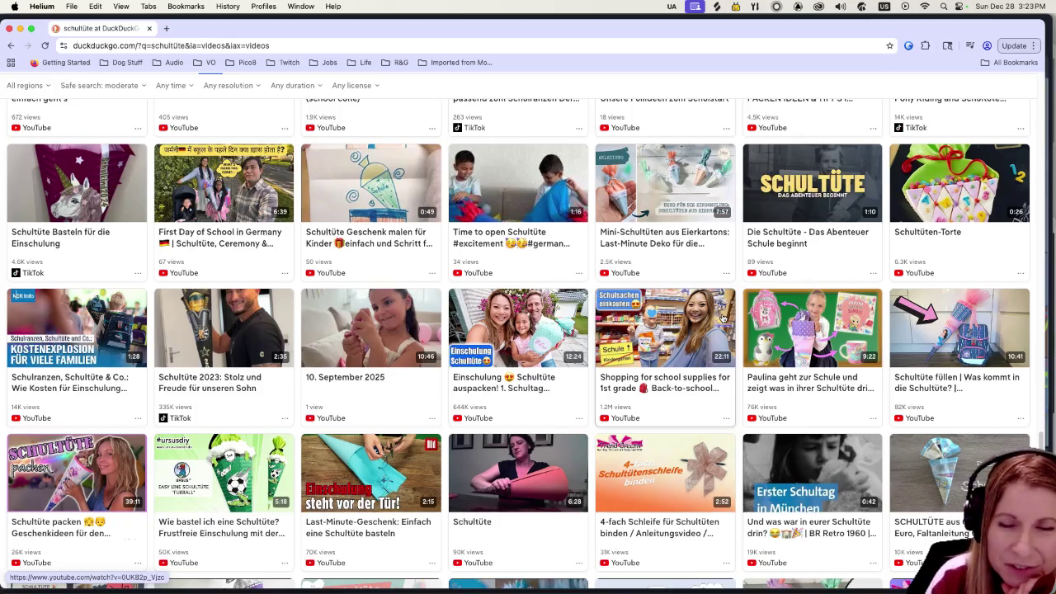
scroll(723, 318, "down", 3)
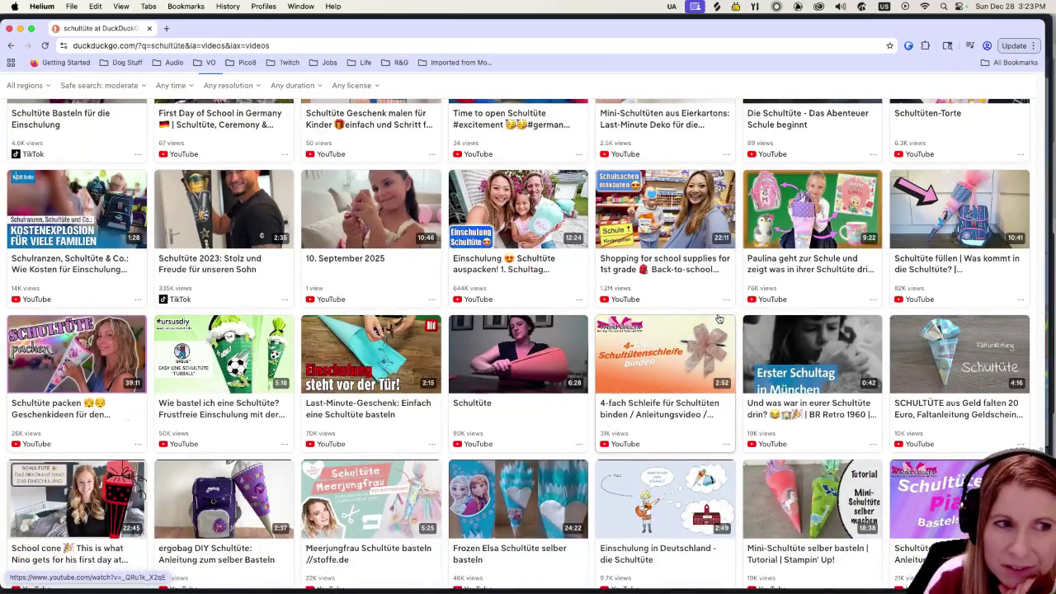
scroll(716, 318, "down", 5)
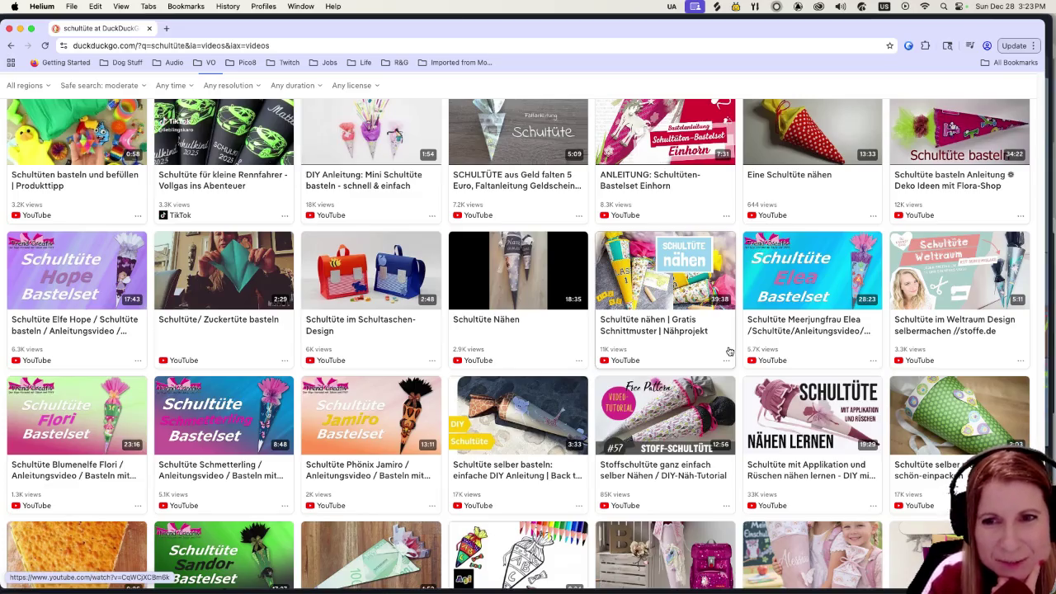
scroll(729, 351, "down", 3)
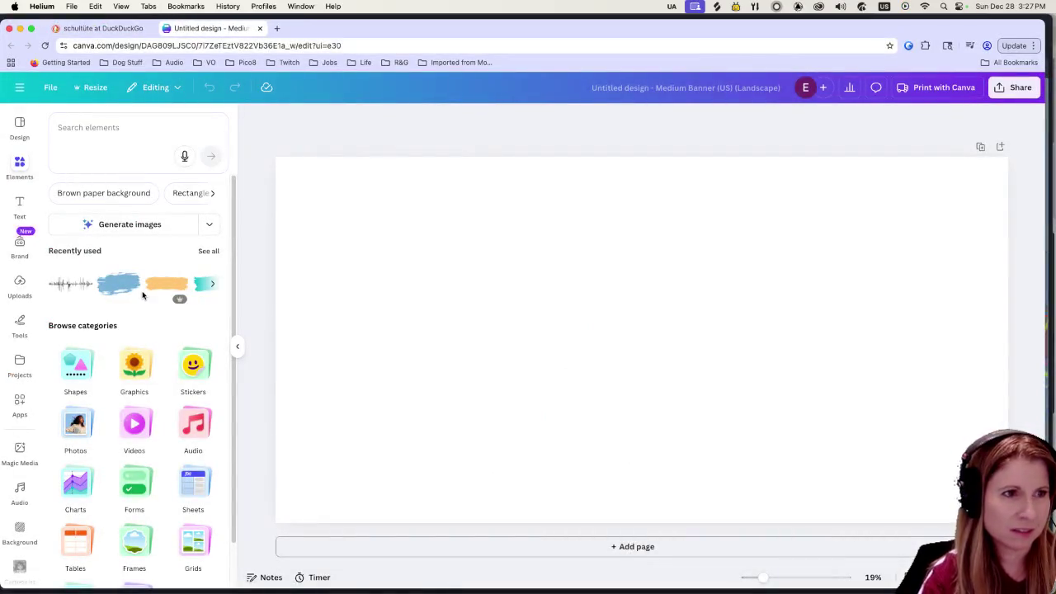
Step: Select the blank Medium Banner page and bring up its background colour choices
left_click(458, 282)
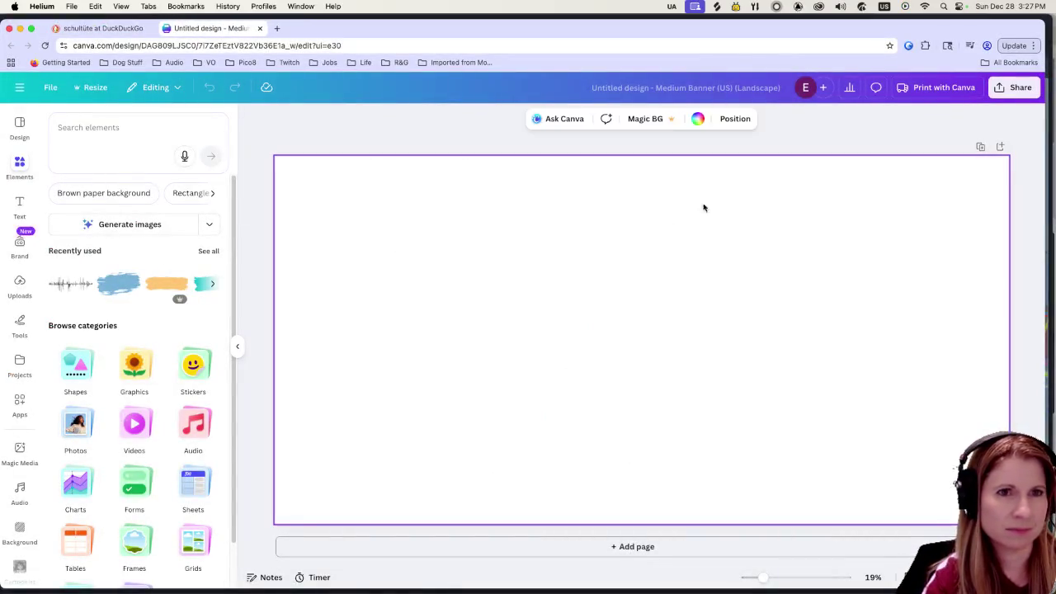
left_click(697, 119)
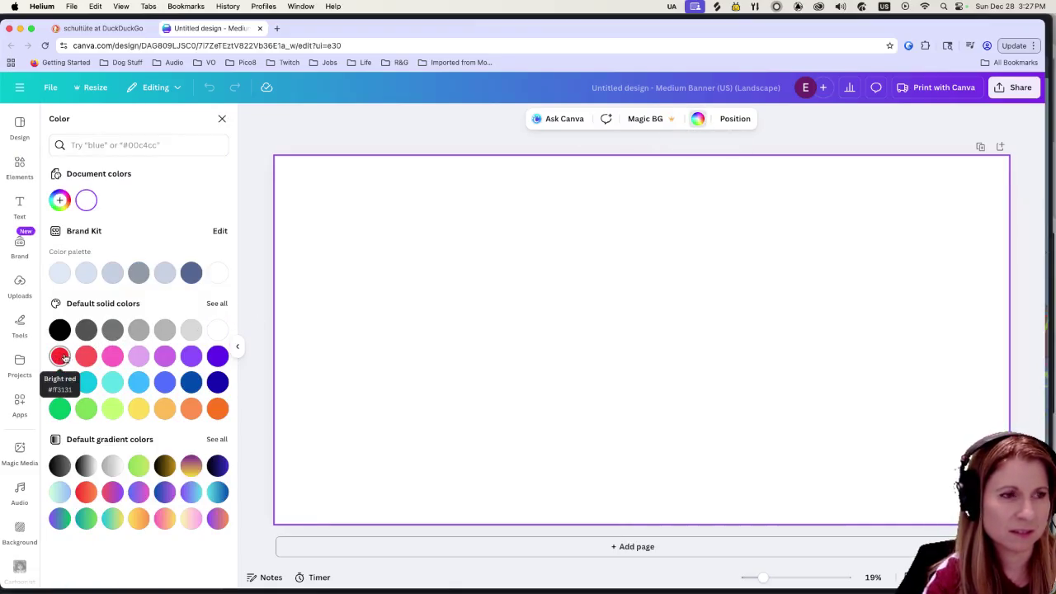
Step: Fill the banner background with the dark-blue default solid swatch
left_click(164, 384)
left_click(190, 382)
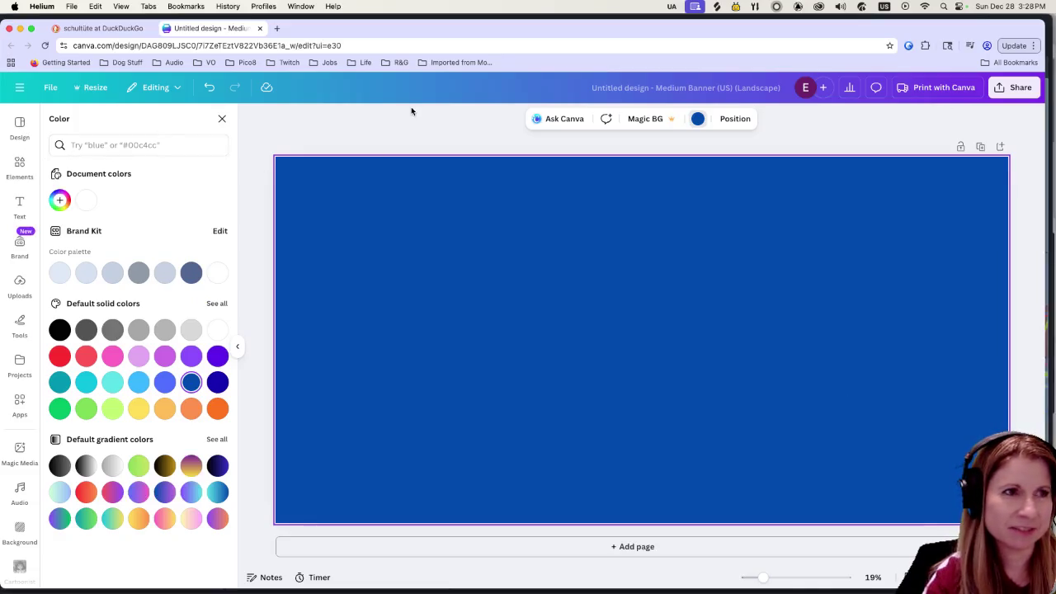
left_click(27, 168)
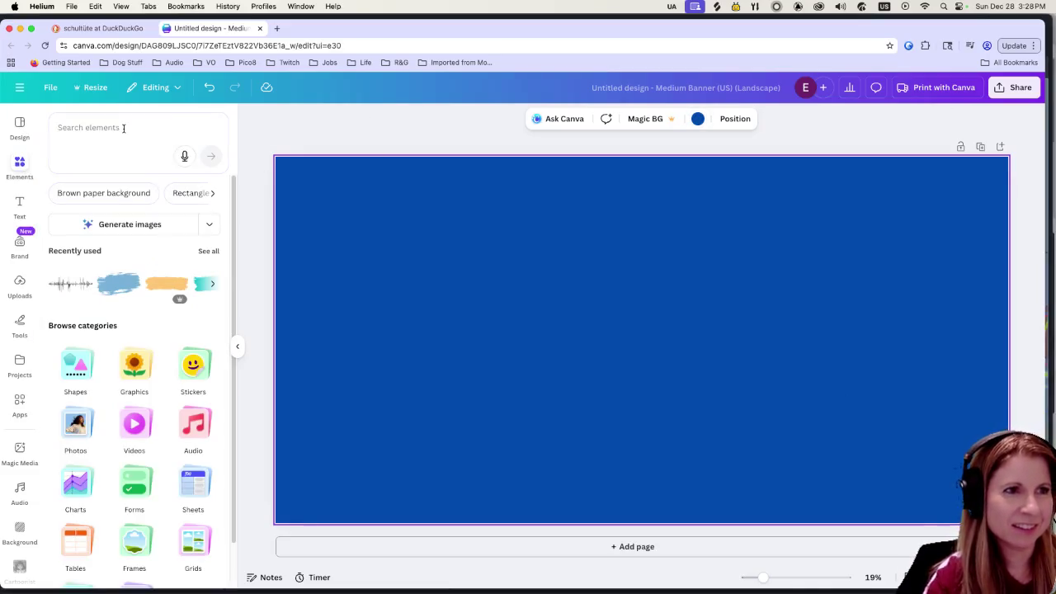
type("bubbles")
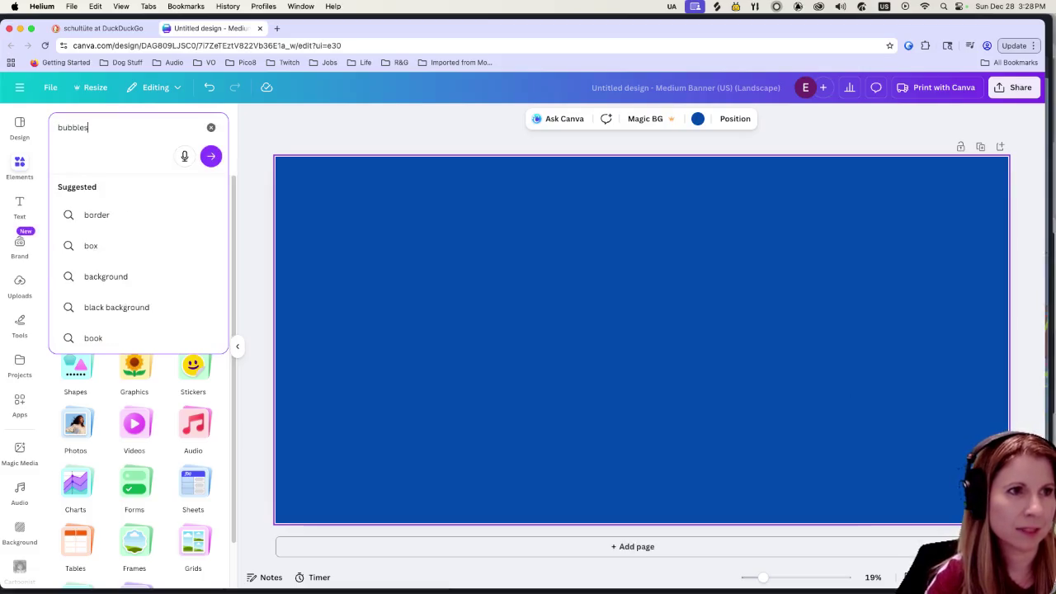
key("Return")
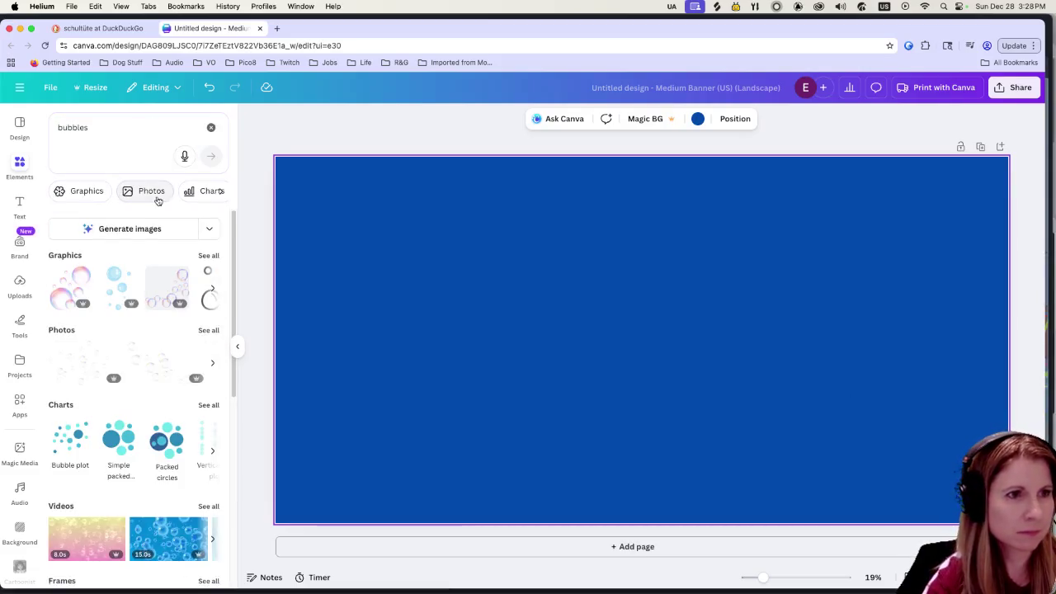
left_click(208, 256)
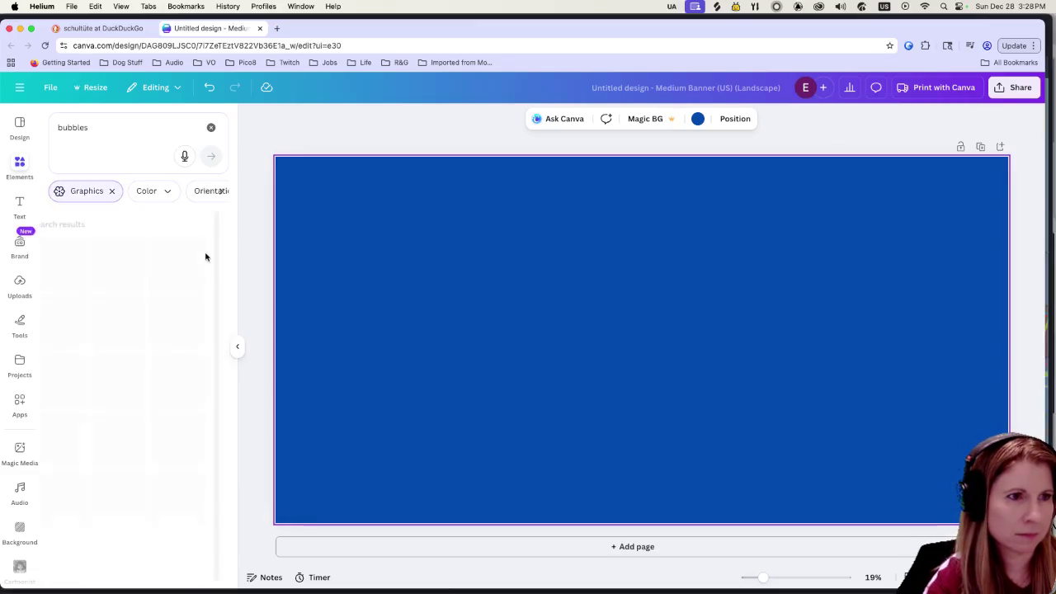
scroll(147, 317, "down", 3)
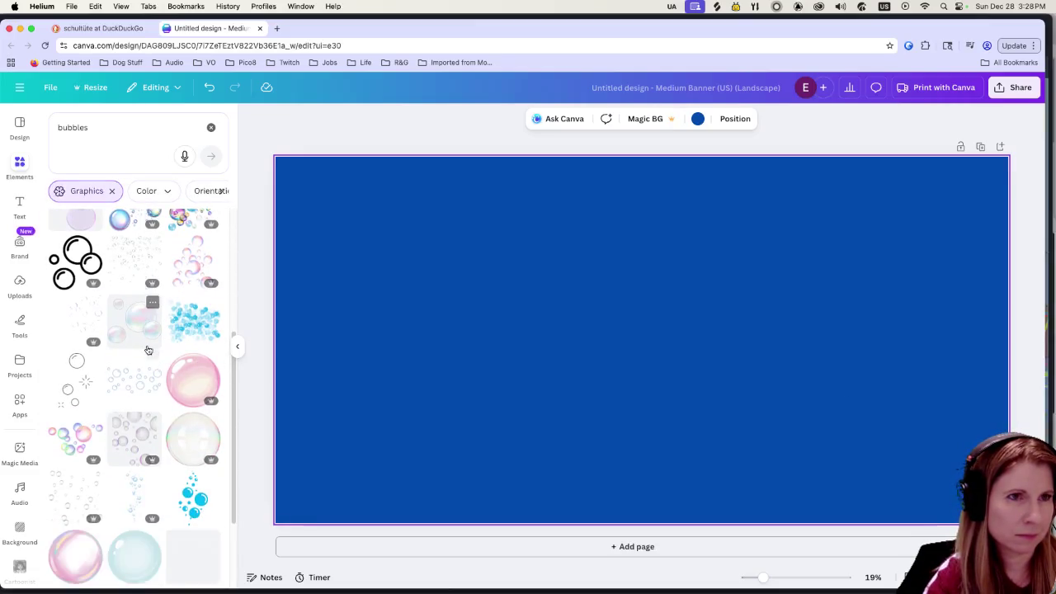
scroll(144, 351, "down", 3)
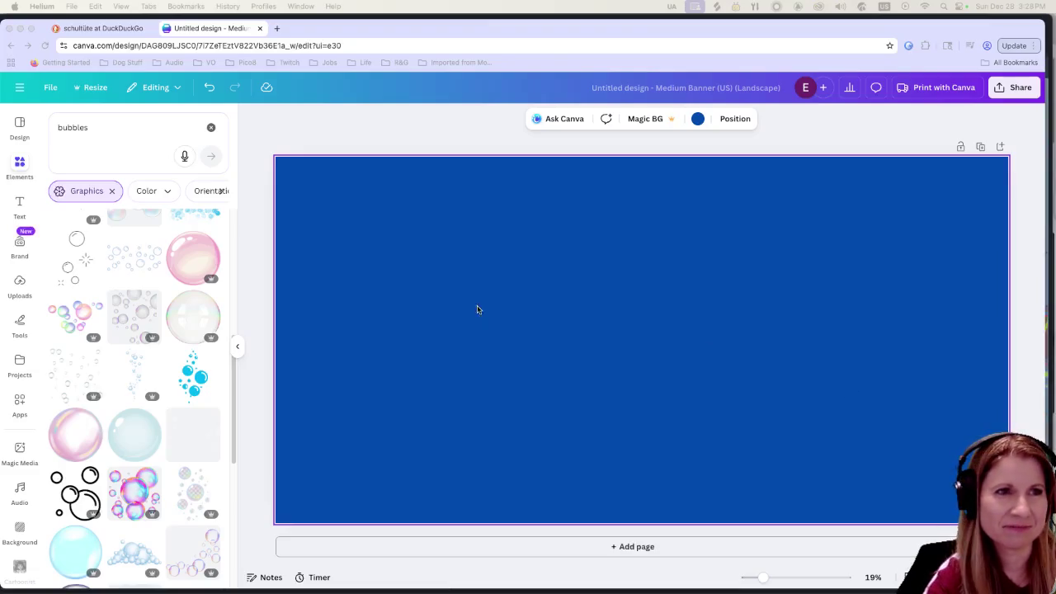
left_click(402, 30)
scroll(123, 357, "down", 5)
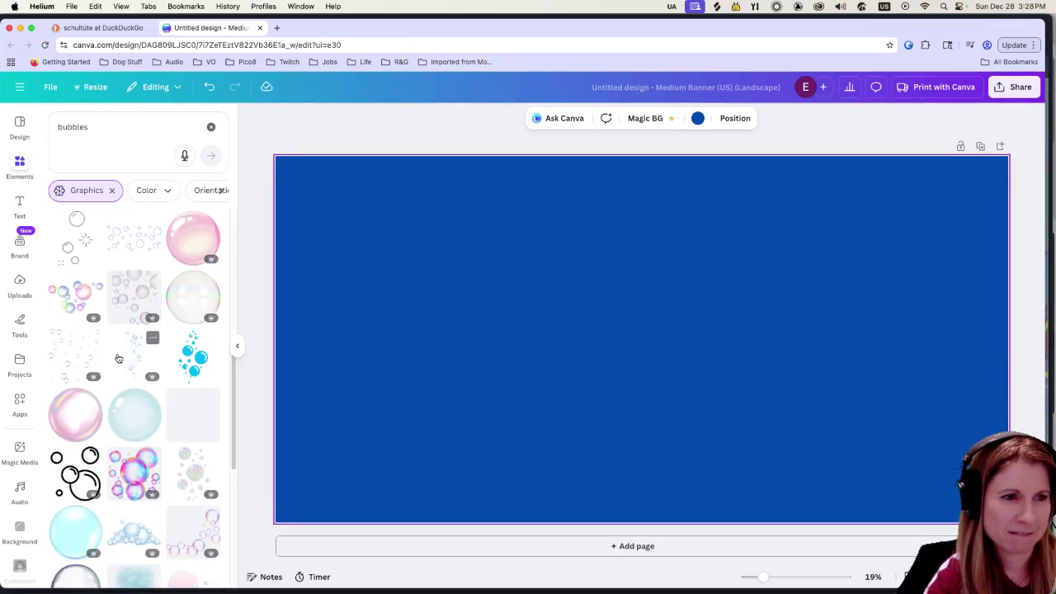
scroll(107, 363, "down", 2)
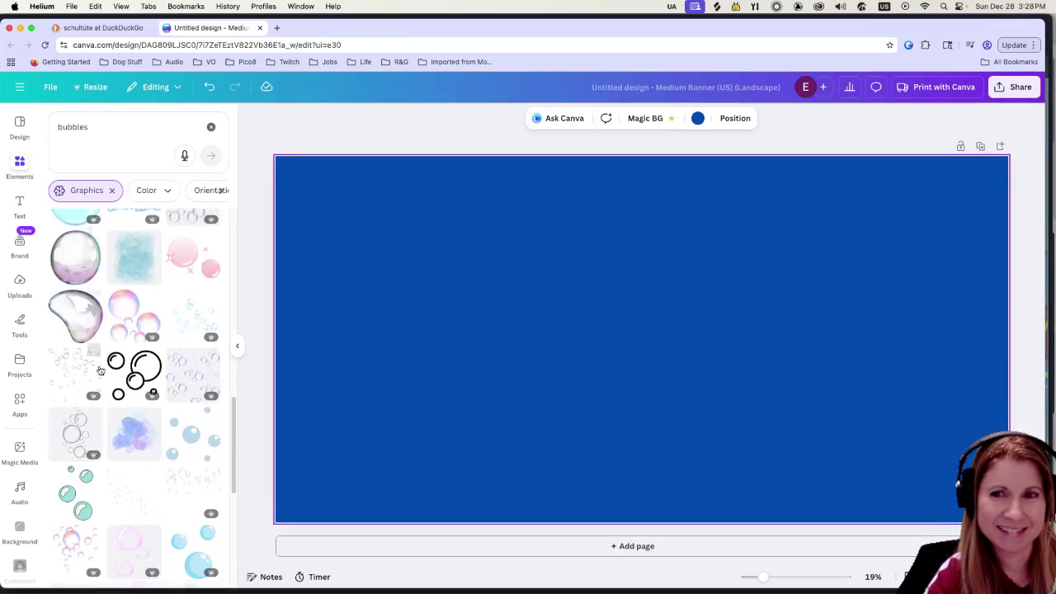
scroll(140, 388, "down", 2)
scroll(169, 394, "down", 4)
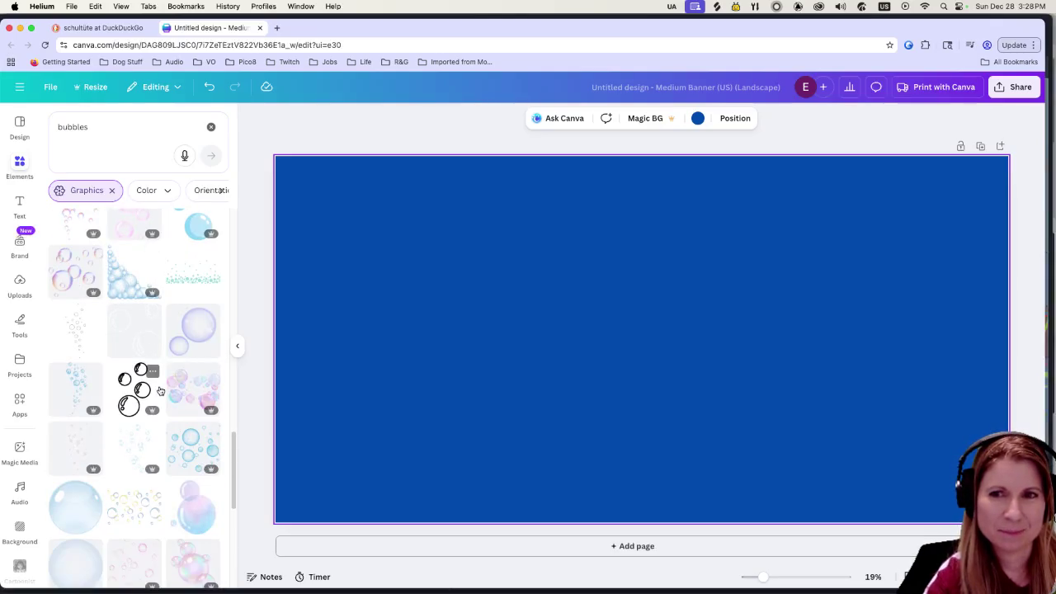
scroll(160, 391, "down", 2)
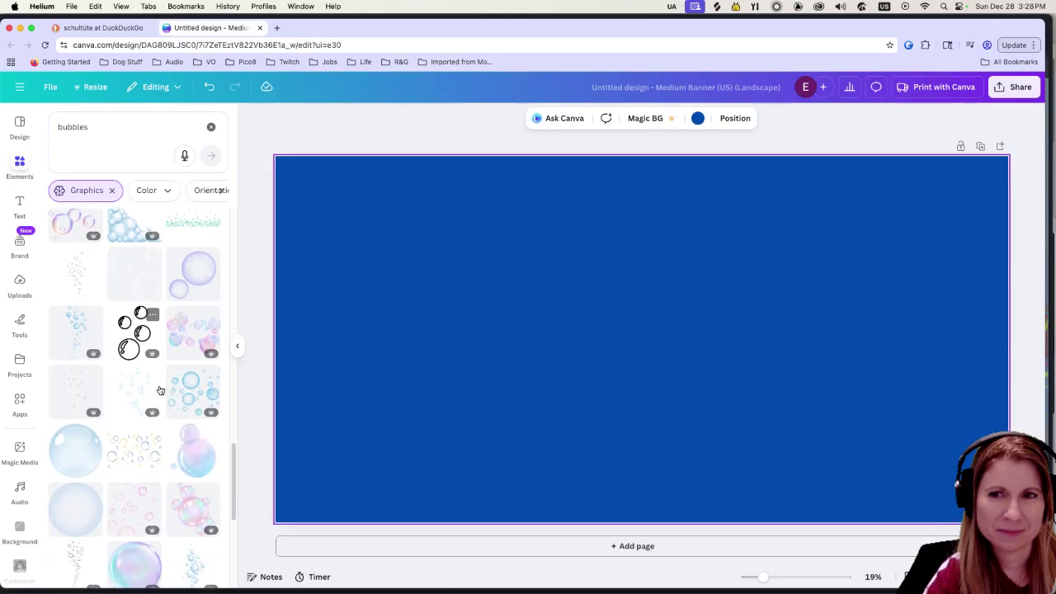
scroll(157, 391, "down", 5)
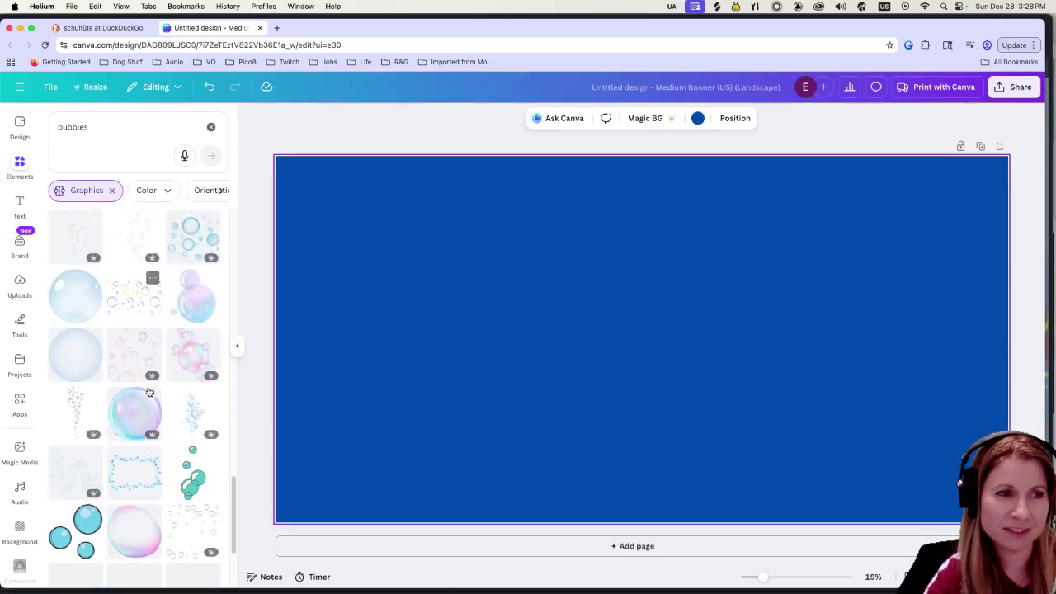
scroll(148, 392, "down", 5)
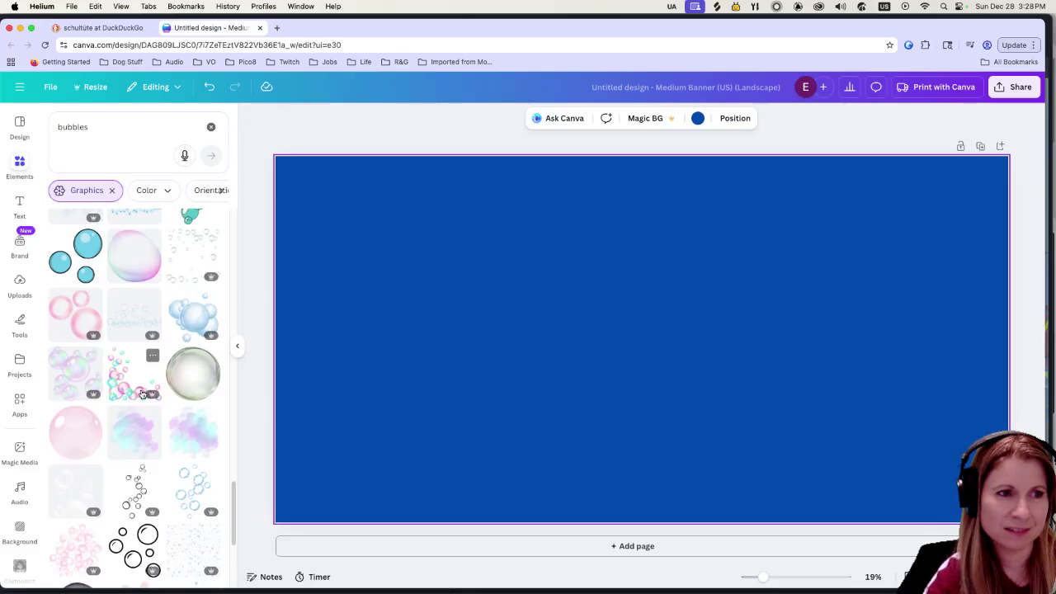
scroll(142, 392, "down", 6)
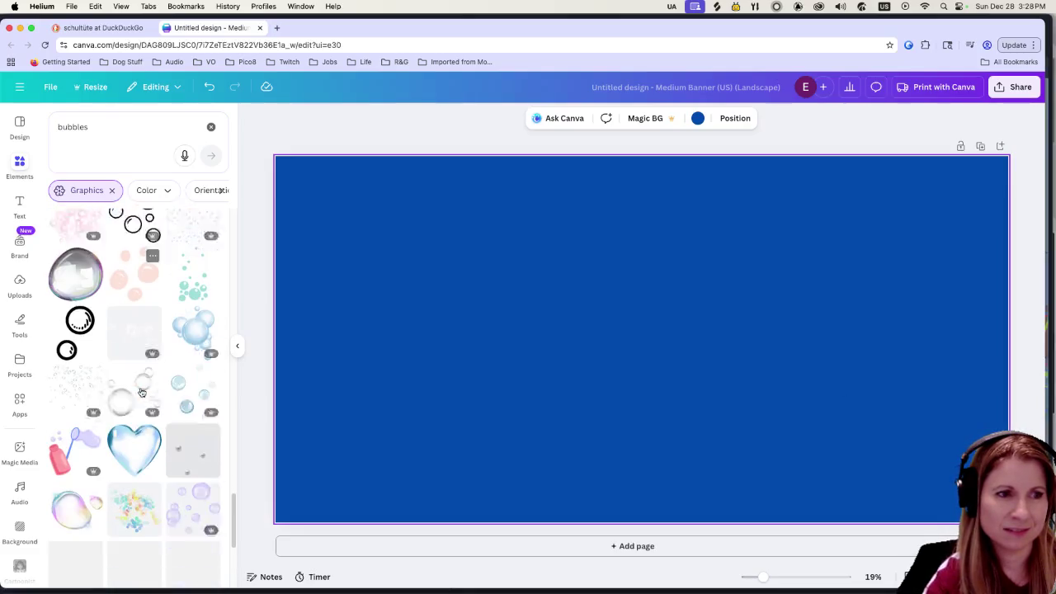
scroll(141, 391, "down", 2)
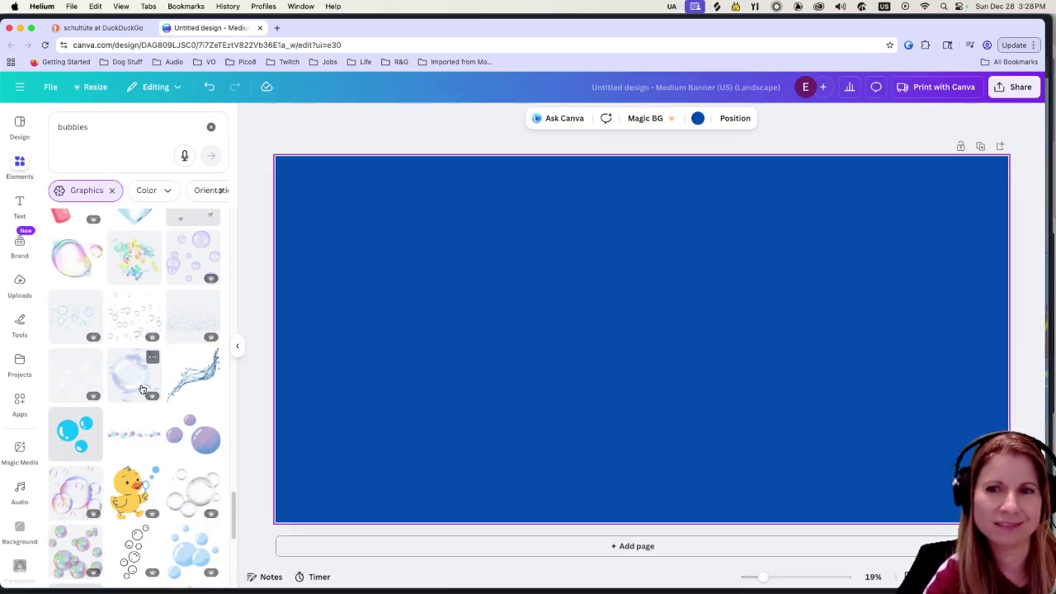
scroll(141, 390, "down", 1)
scroll(141, 390, "down", 3)
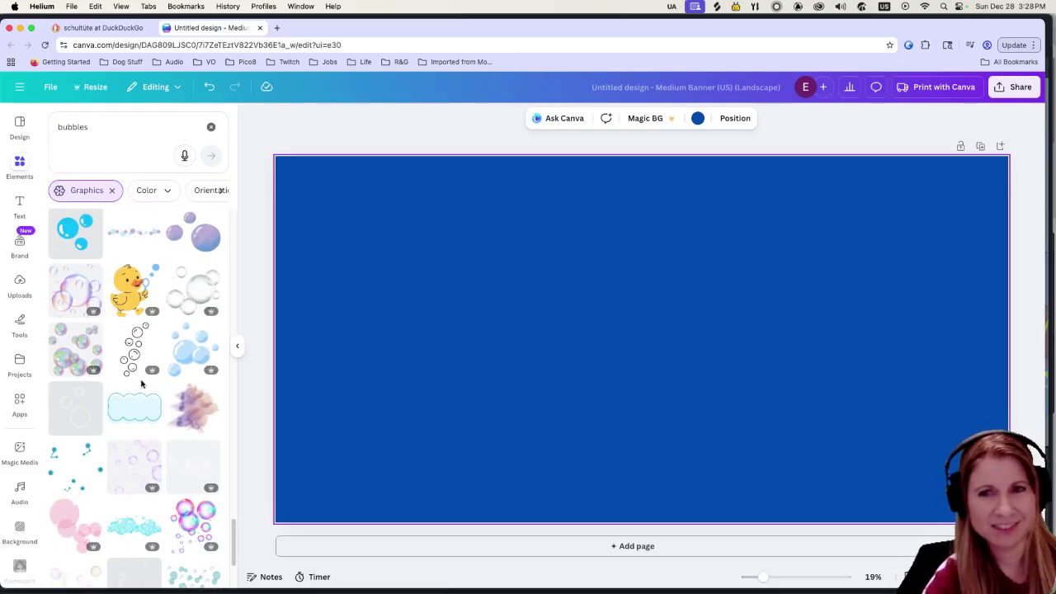
scroll(147, 388, "down", 4)
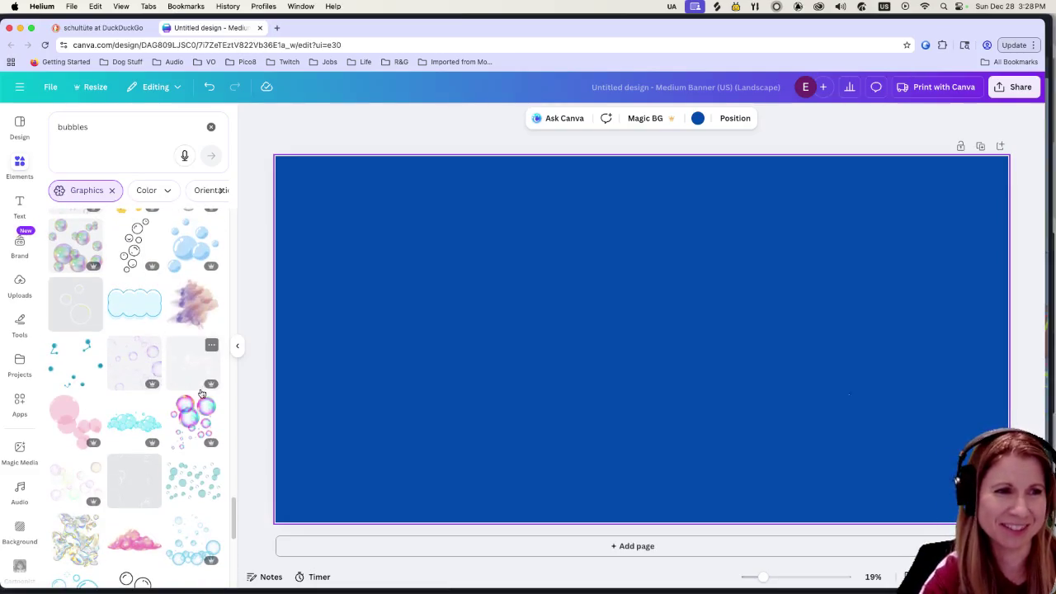
scroll(154, 429, "down", 3)
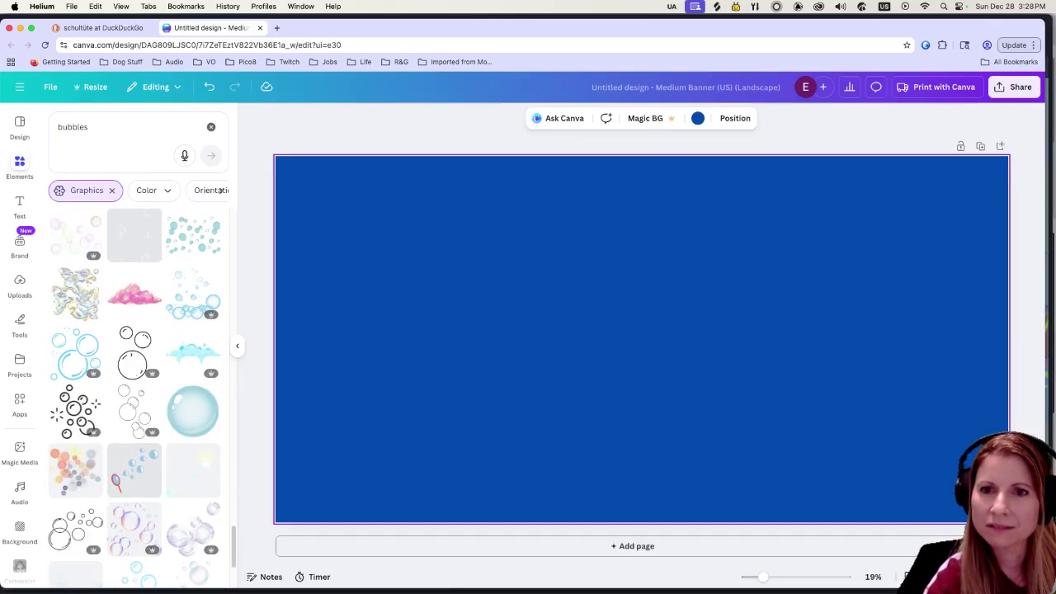
scroll(148, 450, "down", 2)
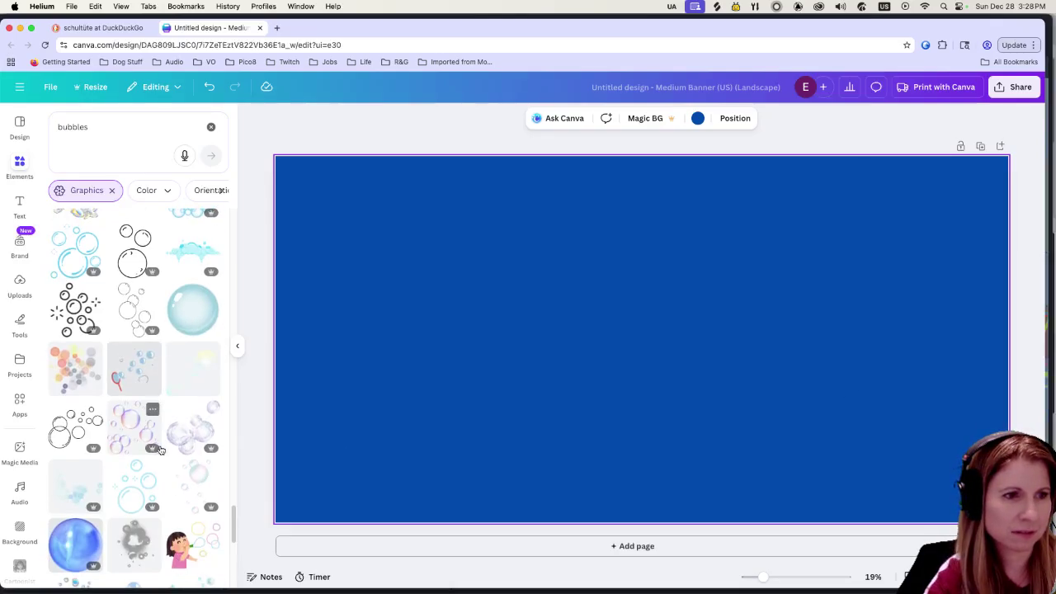
scroll(159, 449, "down", 3)
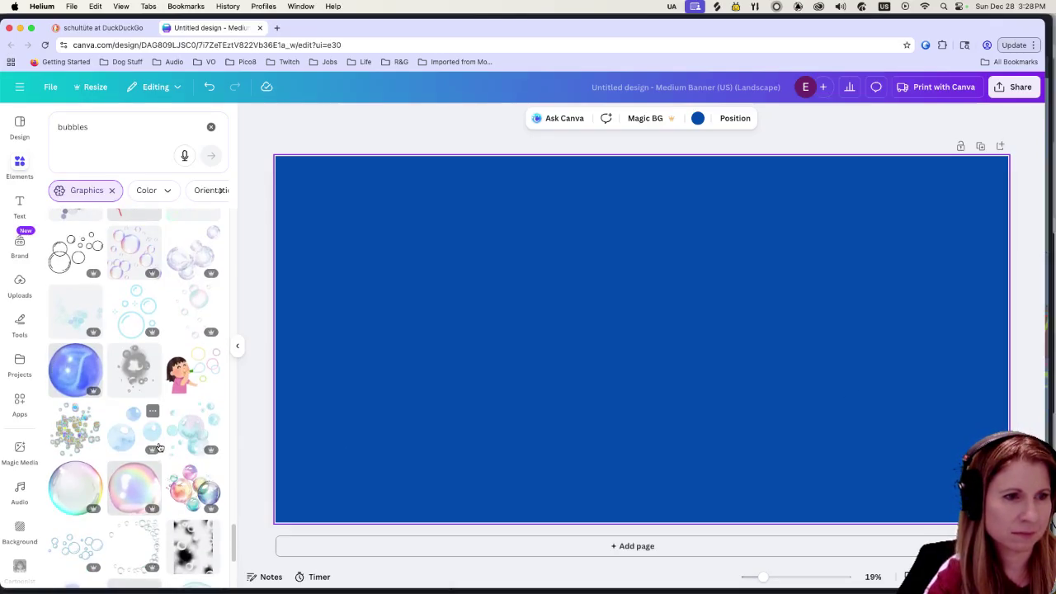
scroll(160, 446, "down", 4)
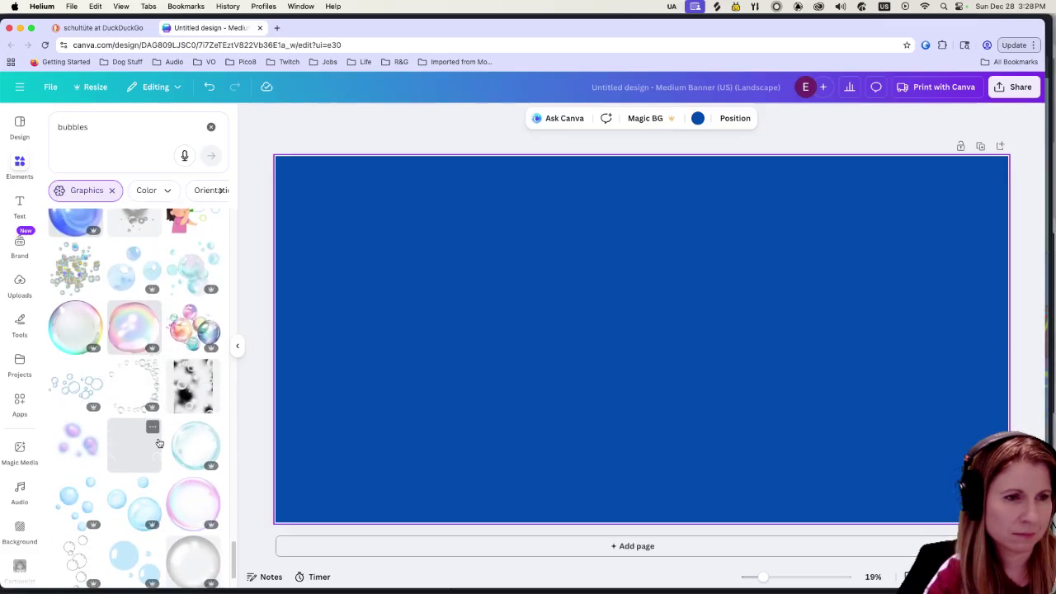
scroll(153, 444, "down", 4)
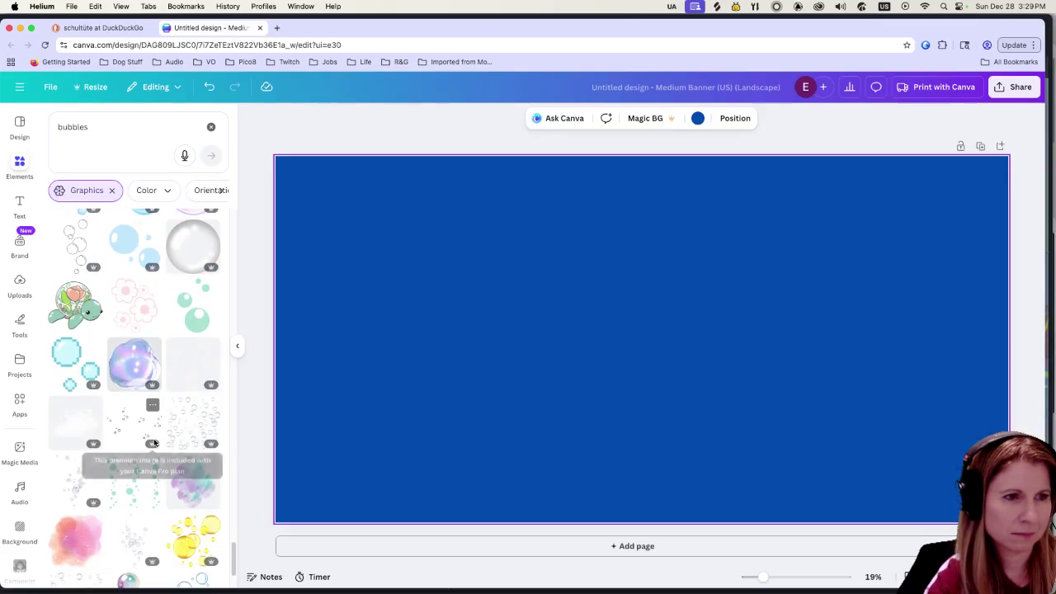
scroll(155, 443, "down", 2)
scroll(155, 443, "down", 5)
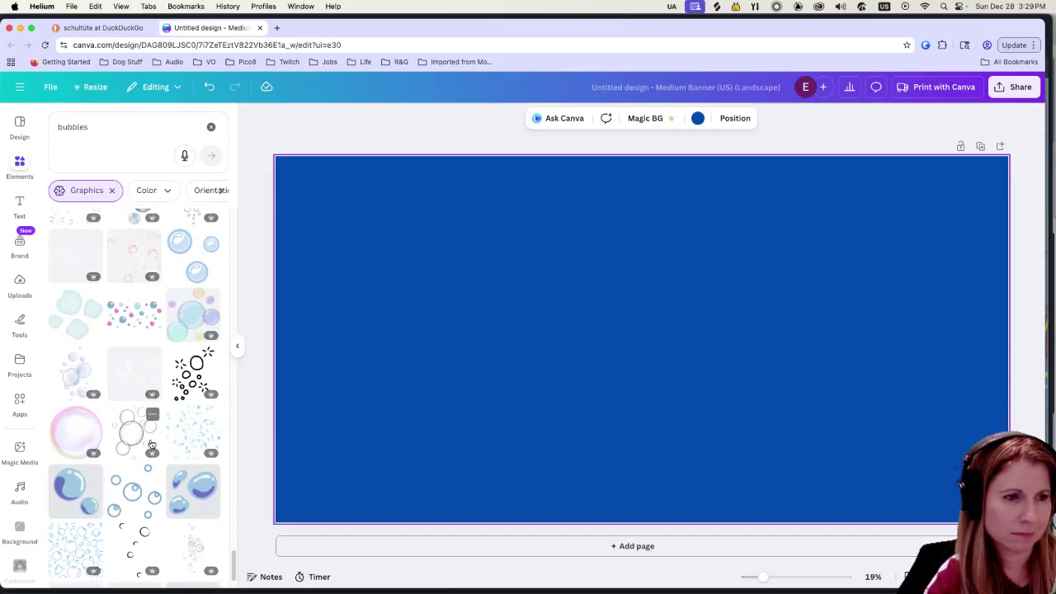
scroll(151, 444, "down", 2)
scroll(151, 444, "down", 1)
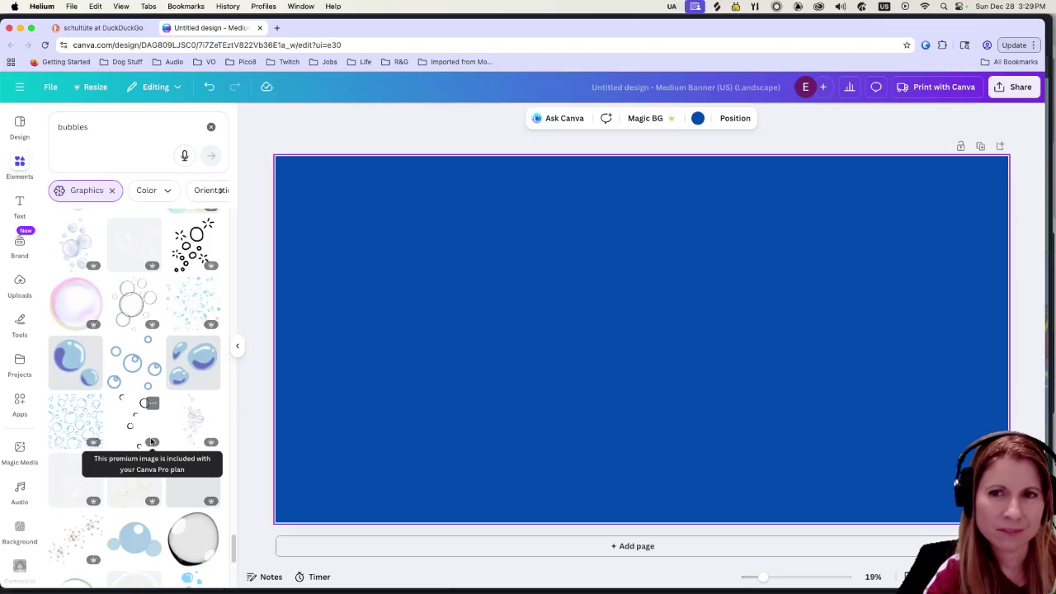
scroll(151, 436, "down", 1)
scroll(150, 437, "down", 1)
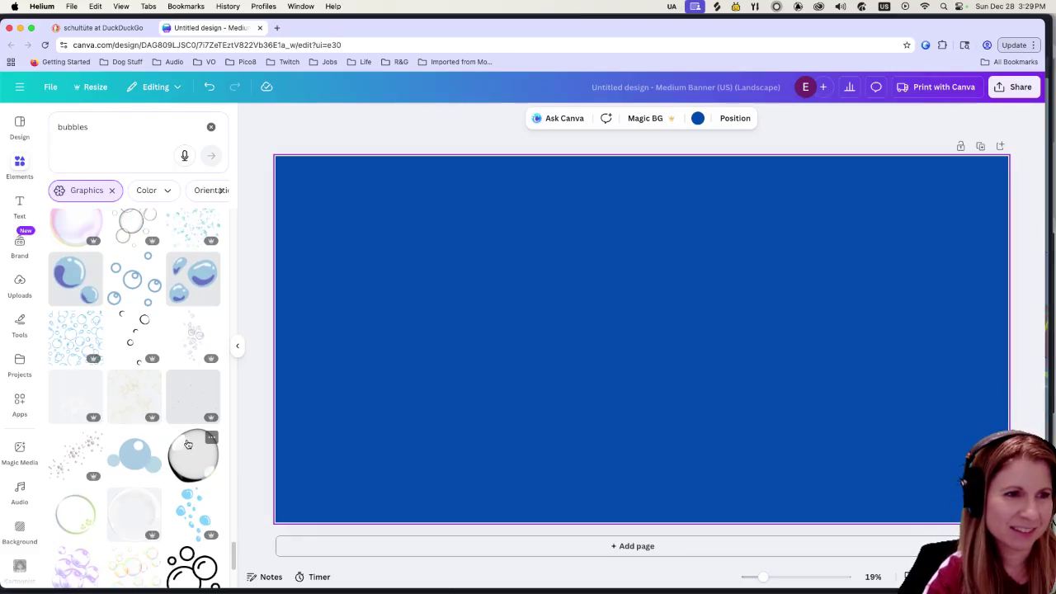
scroll(187, 444, "down", 2)
scroll(185, 442, "down", 3)
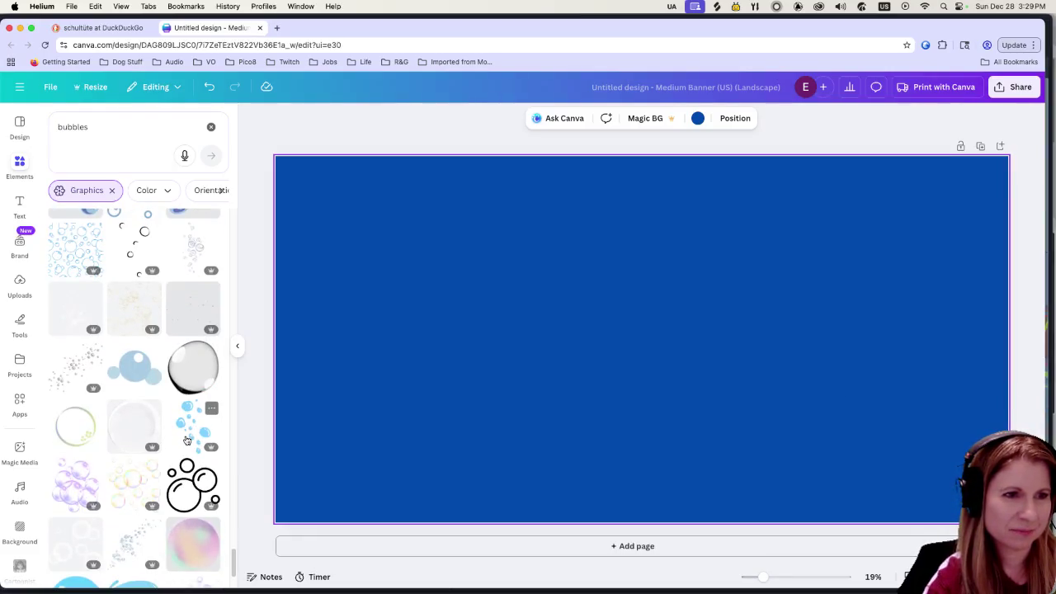
scroll(177, 439, "down", 2)
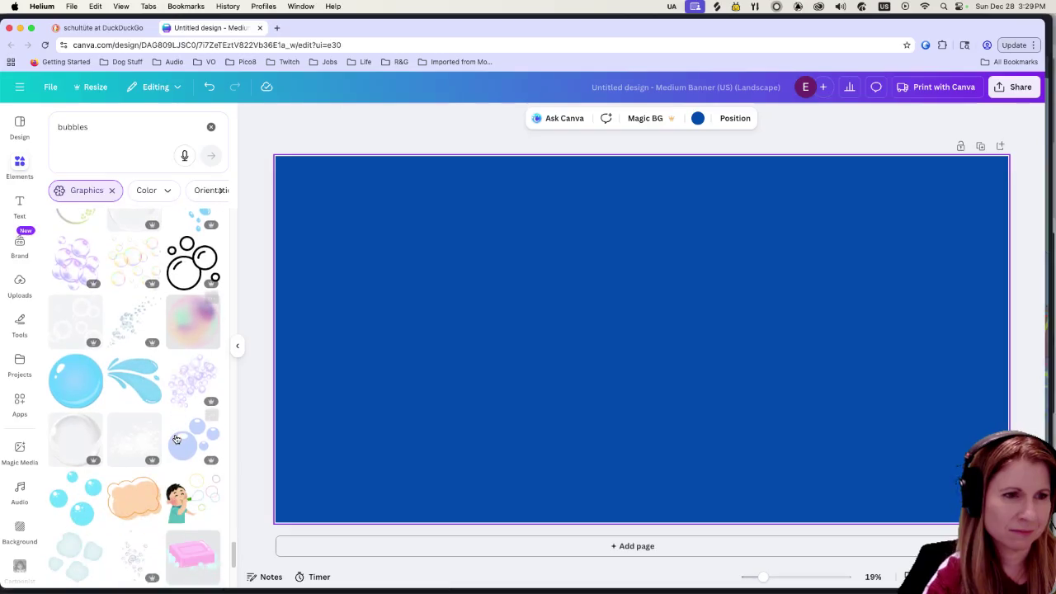
scroll(173, 441, "down", 3)
scroll(171, 441, "down", 5)
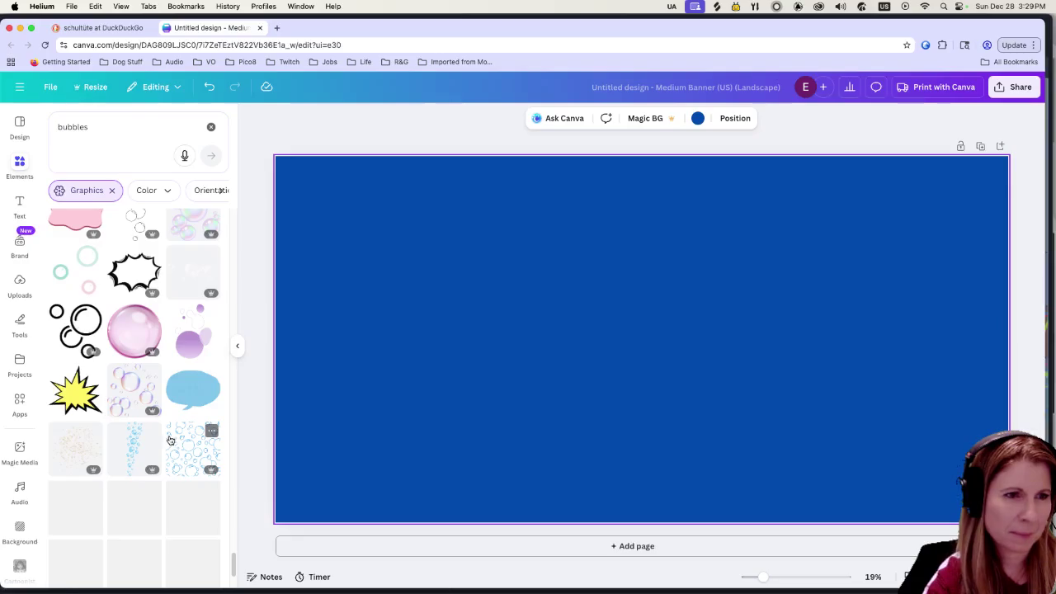
scroll(156, 421, "down", 2)
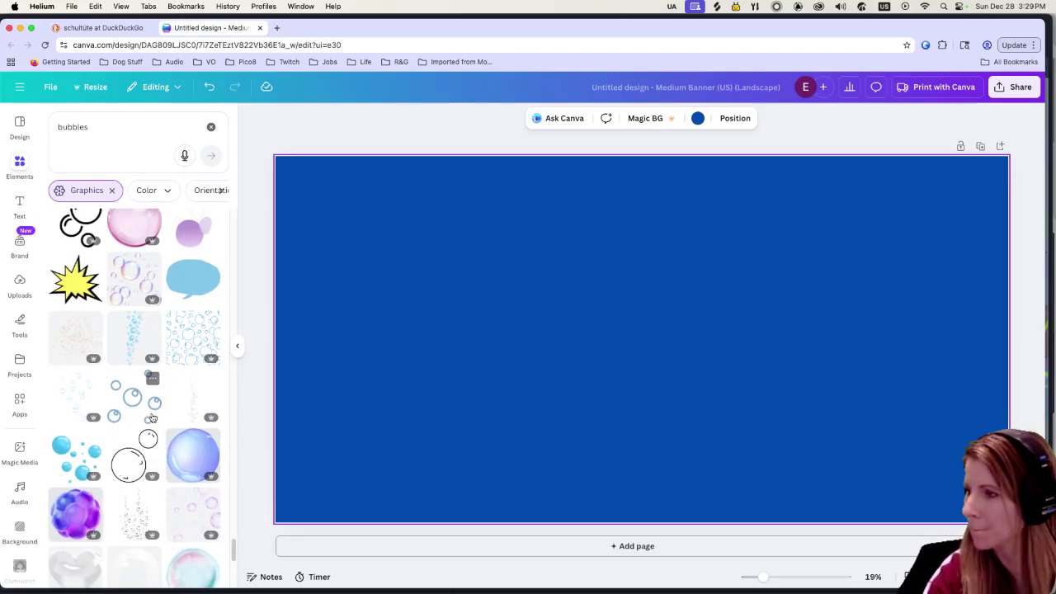
scroll(161, 436, "down", 1)
scroll(167, 439, "down", 4)
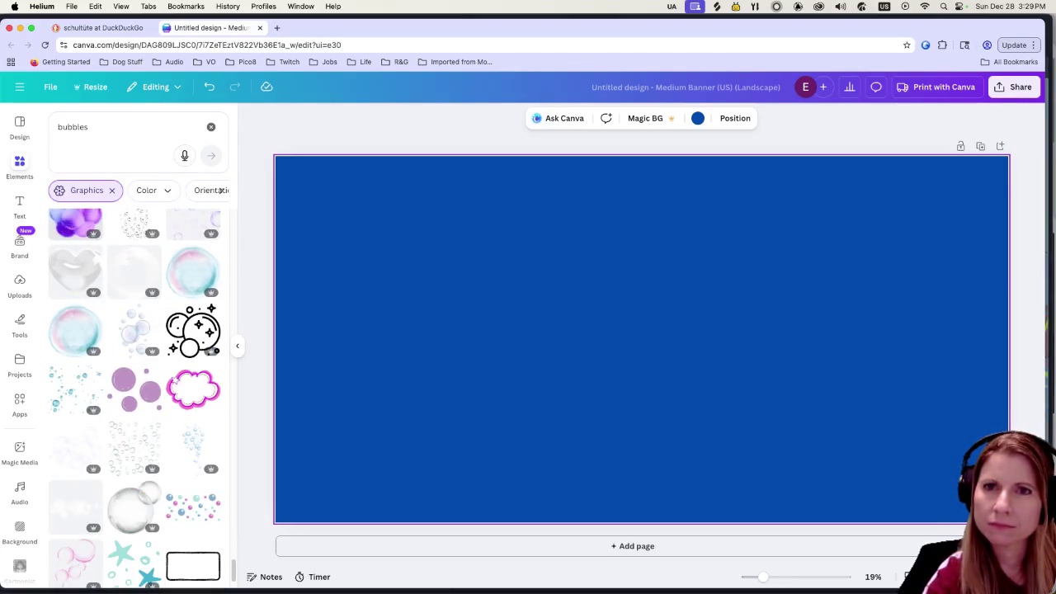
key("s")
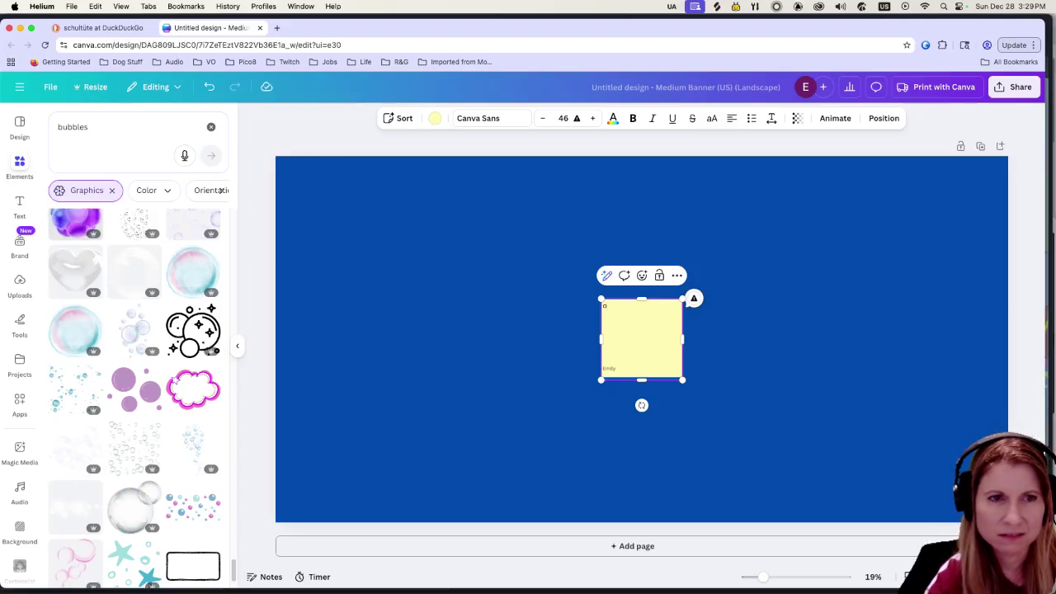
Step: Undo the stray sticky note and bring the soda can image search window forward
key("super+z")
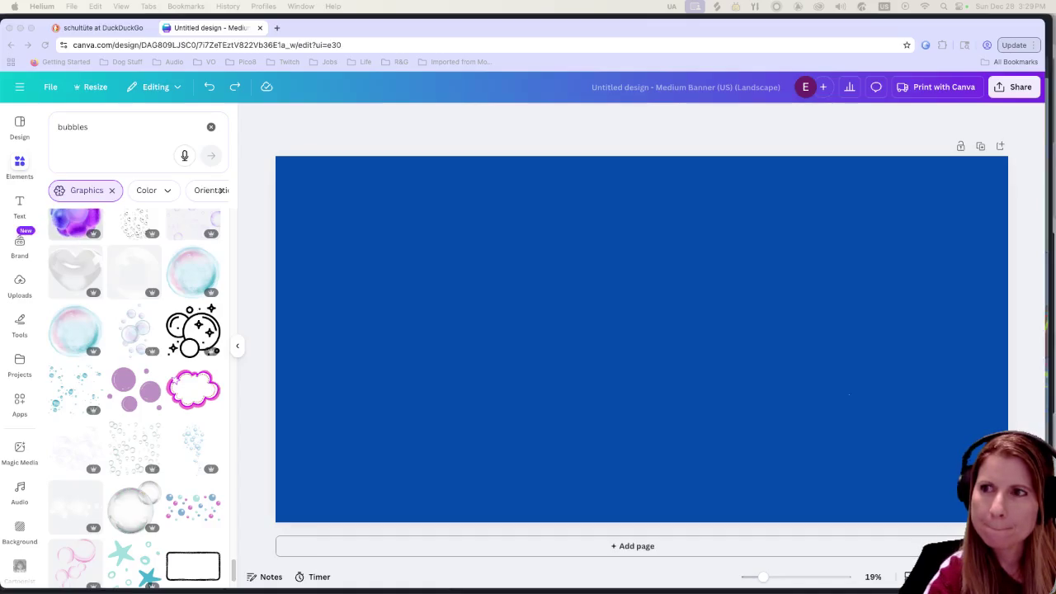
key("super+grave")
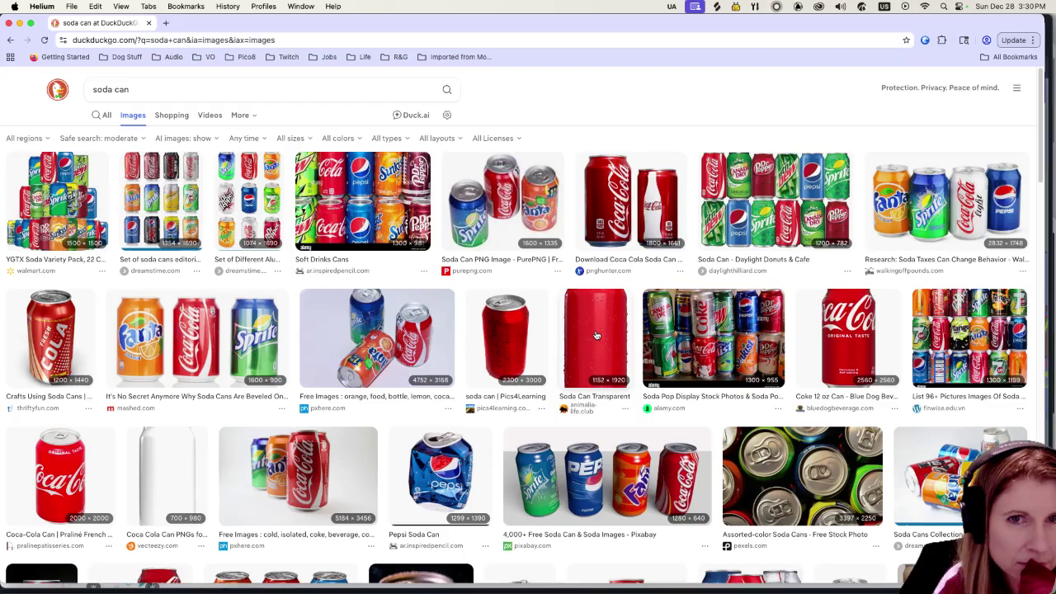
Step: Browse the soda can image results, then move the browser aside and return to Canva
scroll(596, 335, "down", 3)
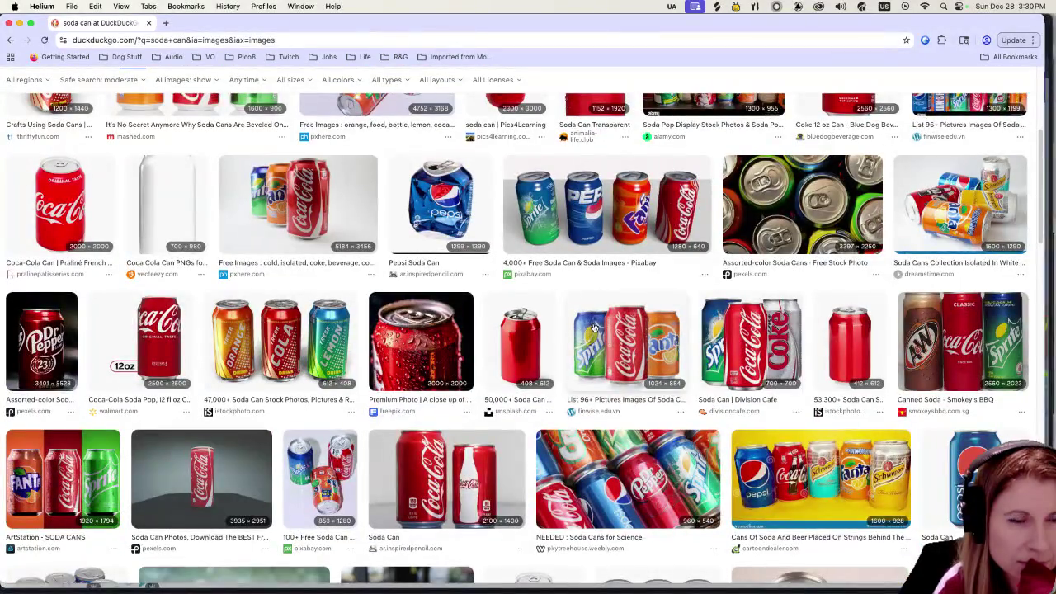
scroll(588, 394, "down", 3)
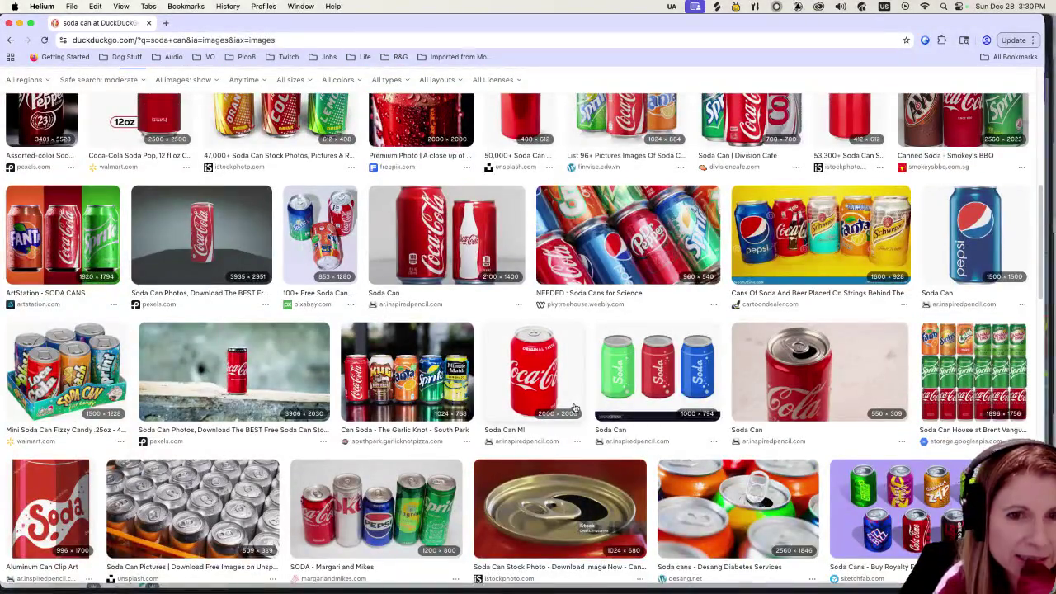
scroll(577, 400, "down", 2)
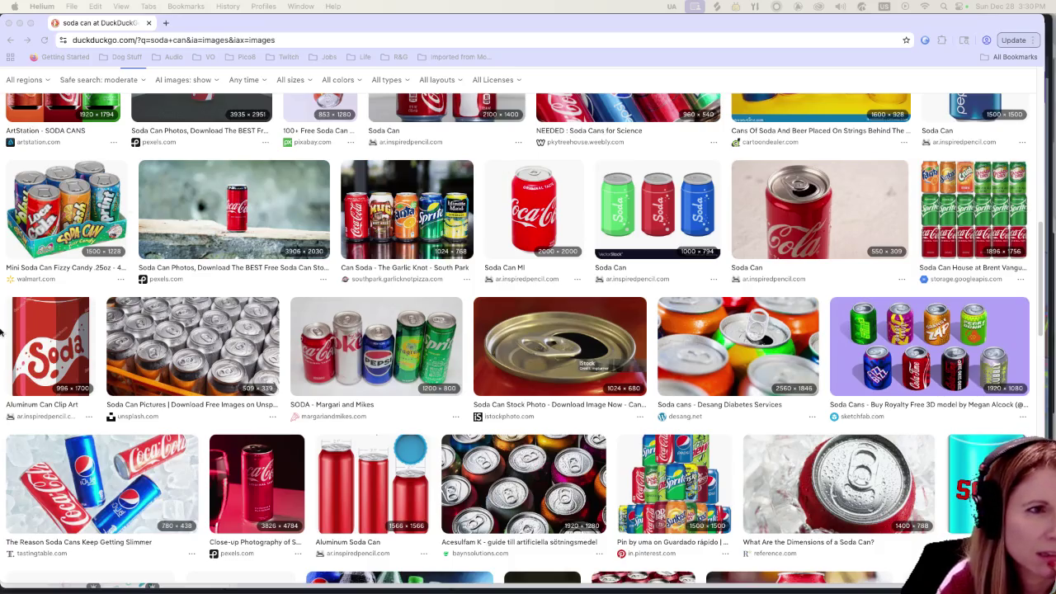
scroll(479, 403, "up", 1)
scroll(478, 402, "up", 5)
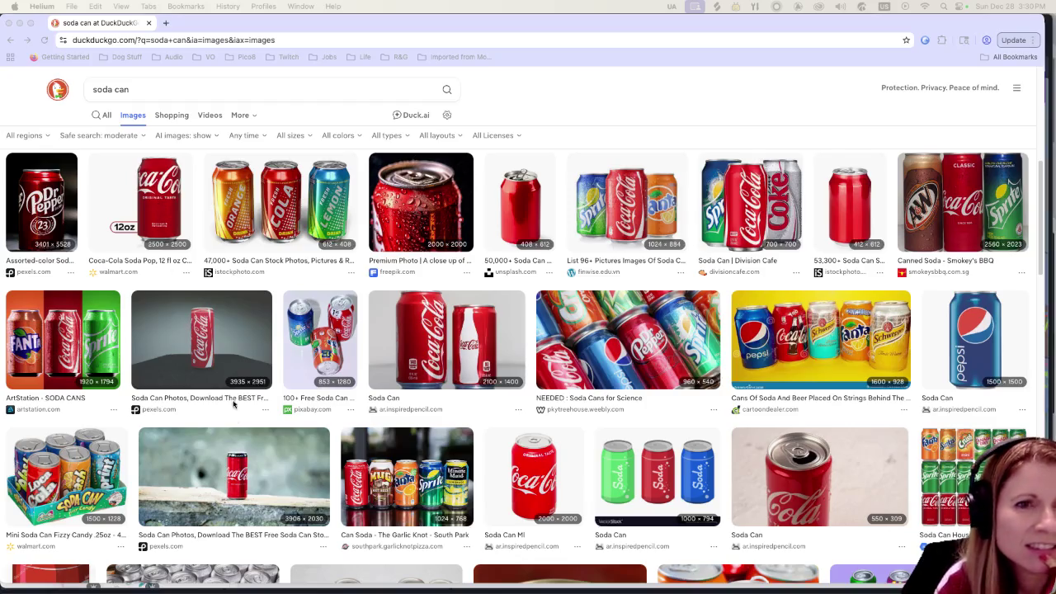
left_click_drag(203, 18, 583, 45)
left_click(221, 190)
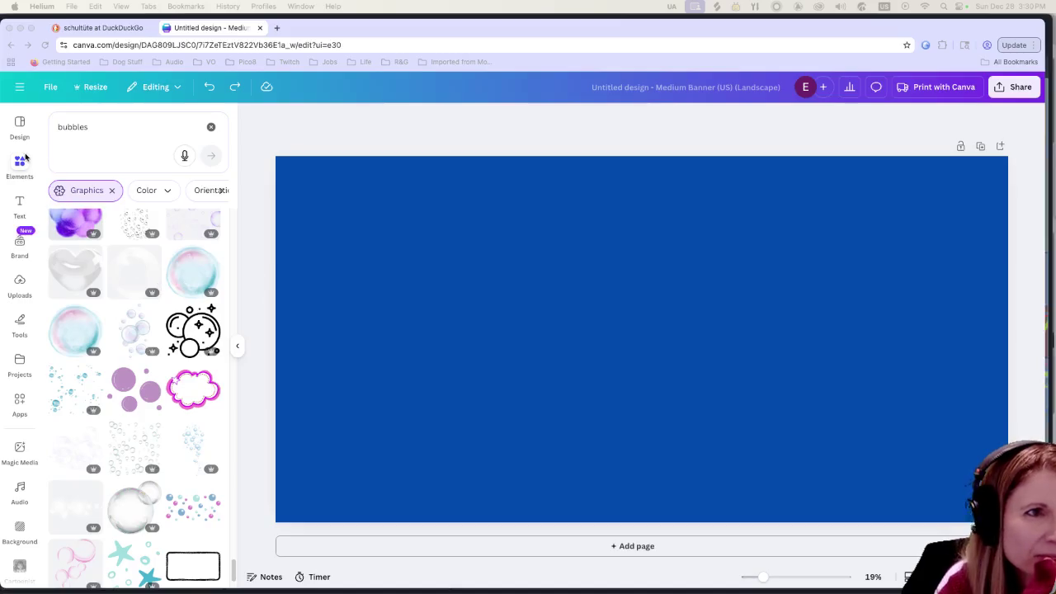
Step: Add a text box to the banner, replace its placeholder with 'Joke', and select the word
left_click(18, 185)
left_click(20, 203)
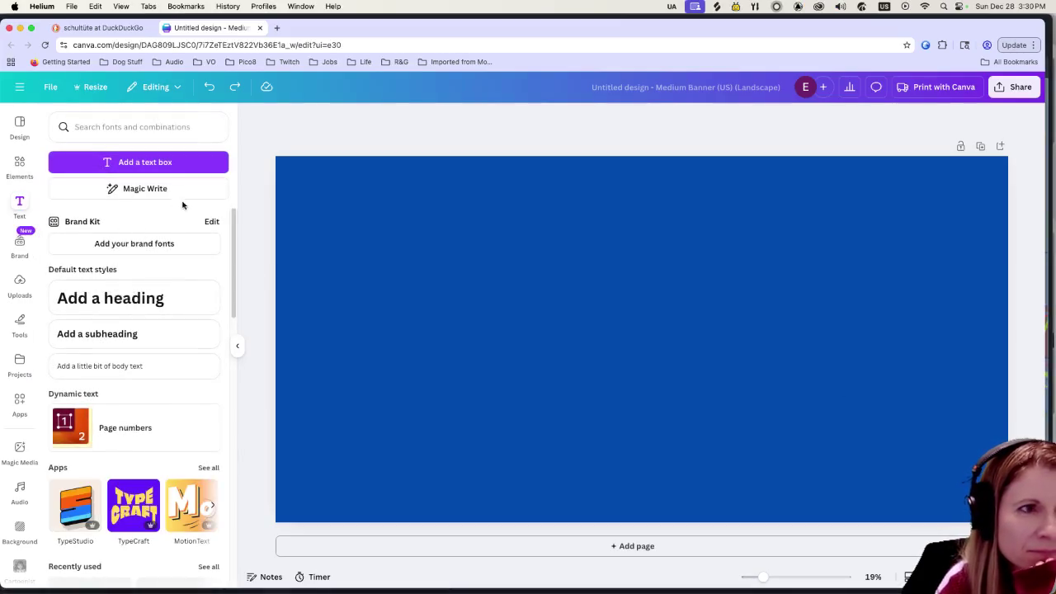
left_click(146, 164)
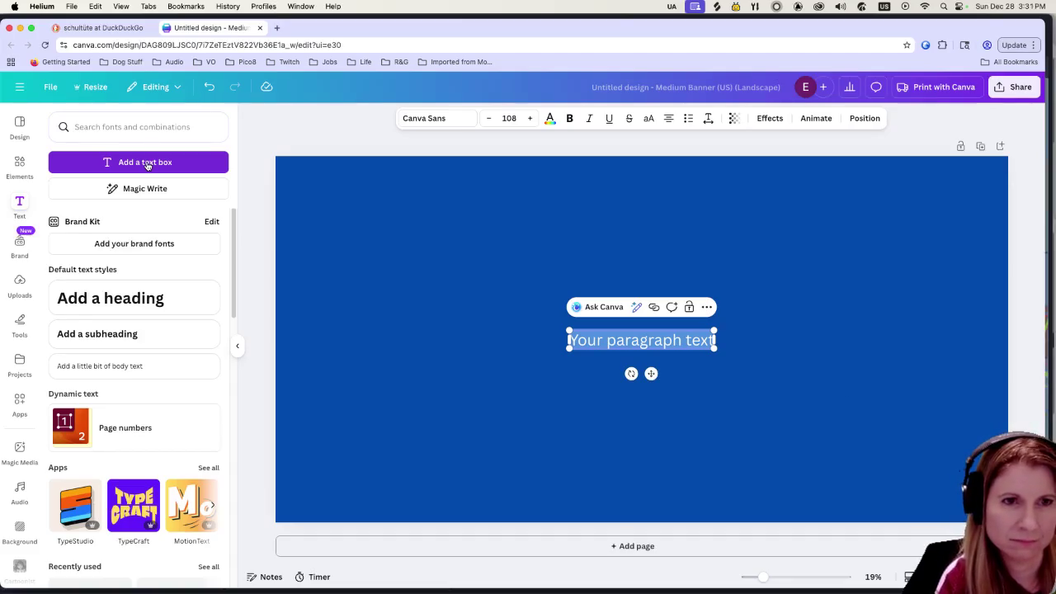
key("BackSpace")
type("j")
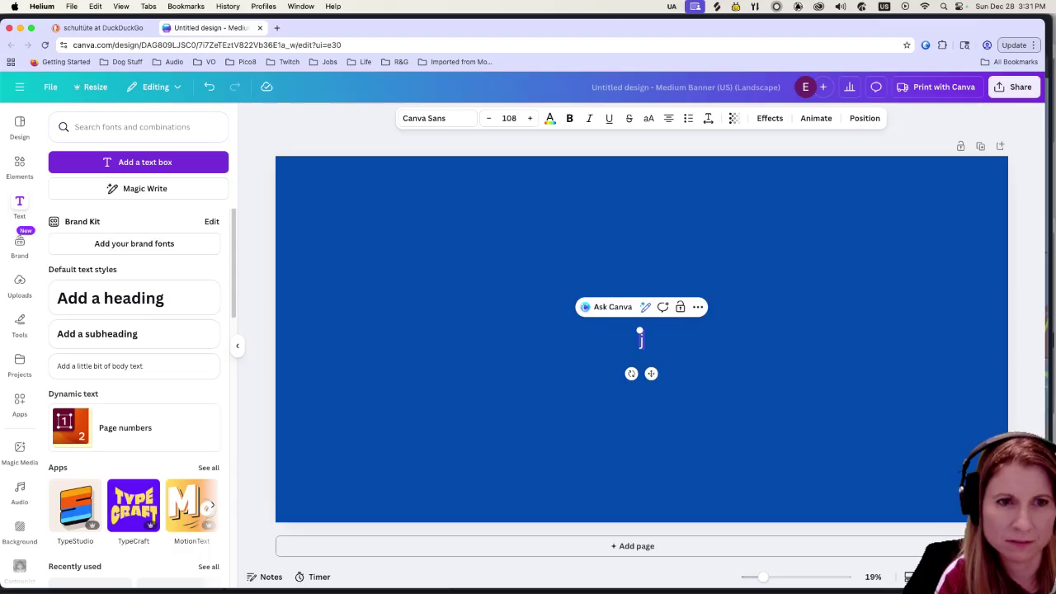
type("Joke")
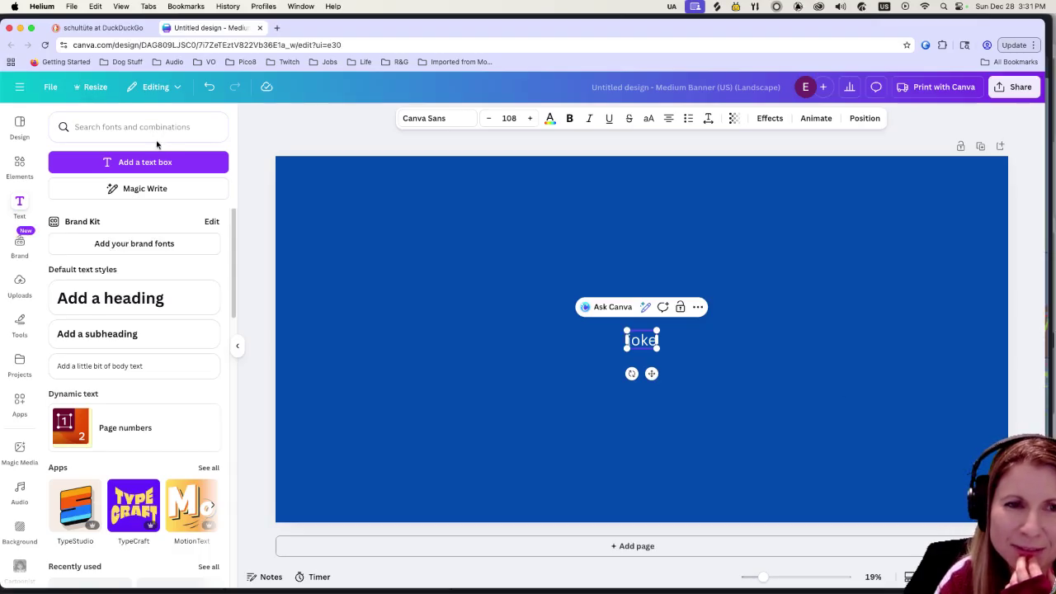
double_click(650, 346)
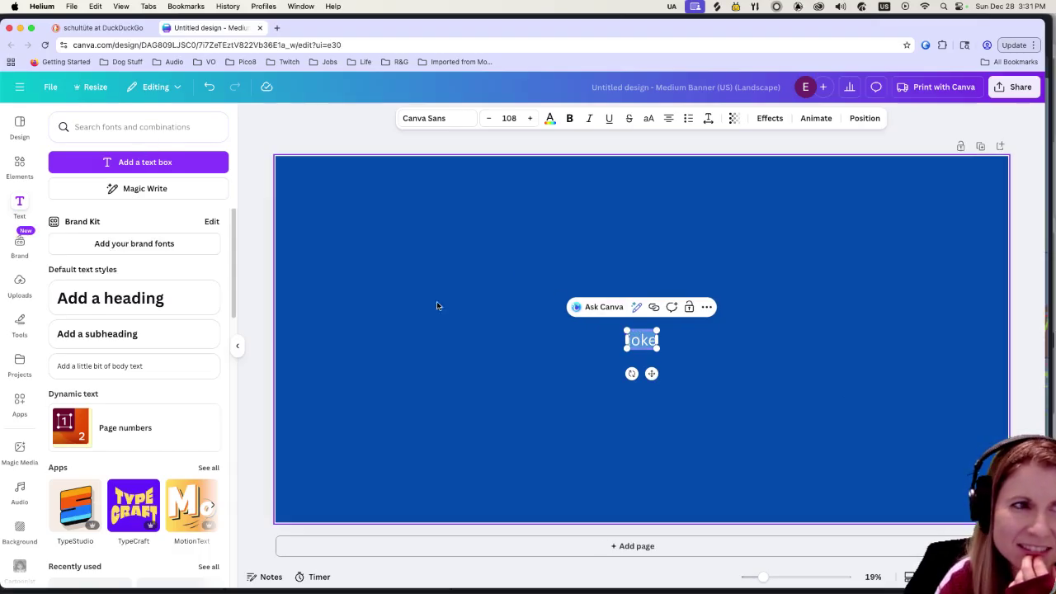
Step: Try Brittany on the joke text, then set it in Alex Brush
left_click(427, 118)
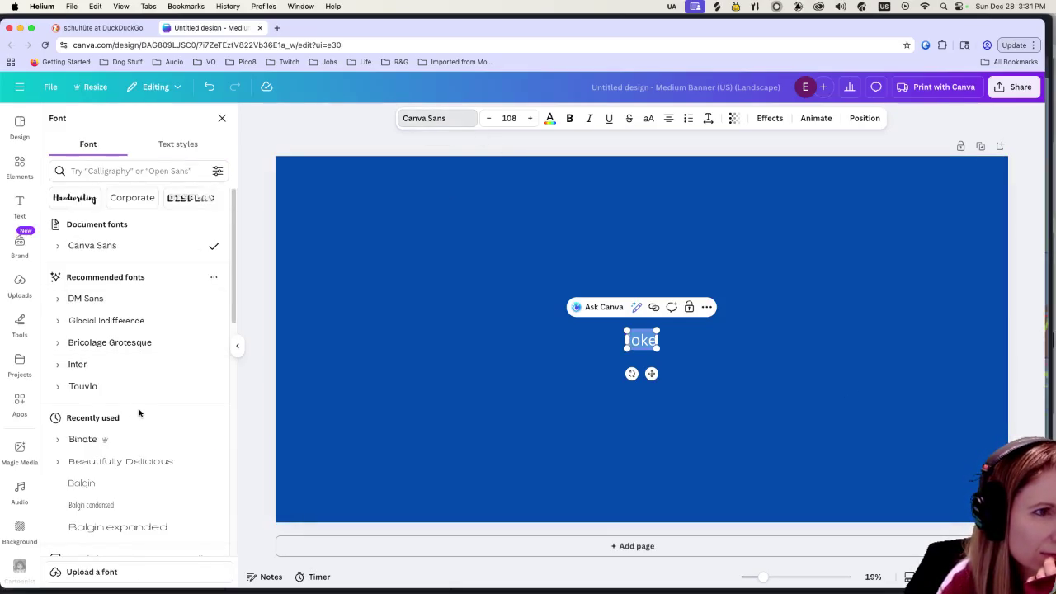
scroll(136, 417, "down", 10)
left_click(135, 485)
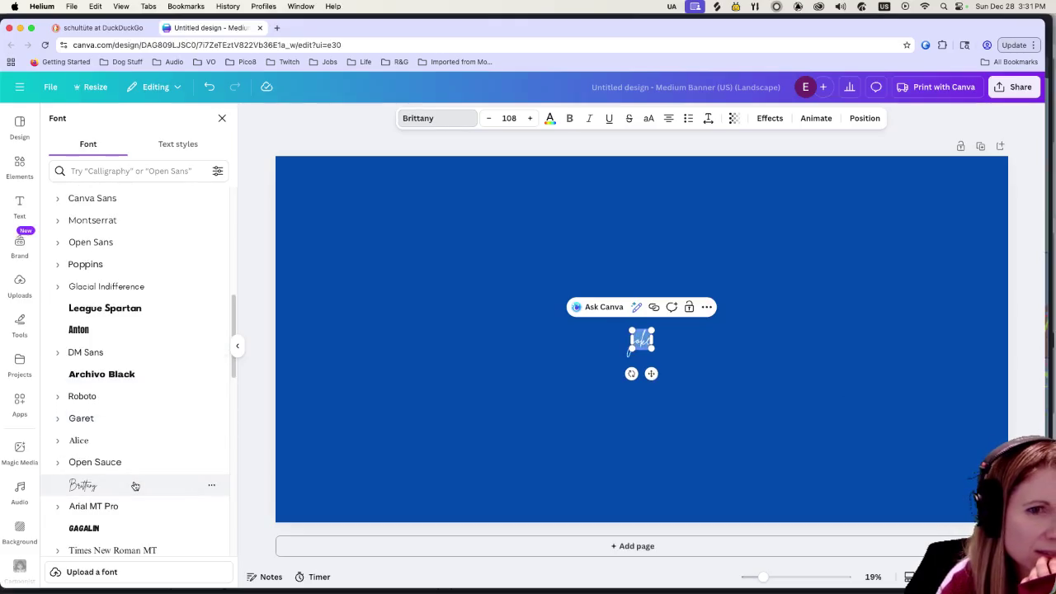
scroll(136, 483, "down", 8)
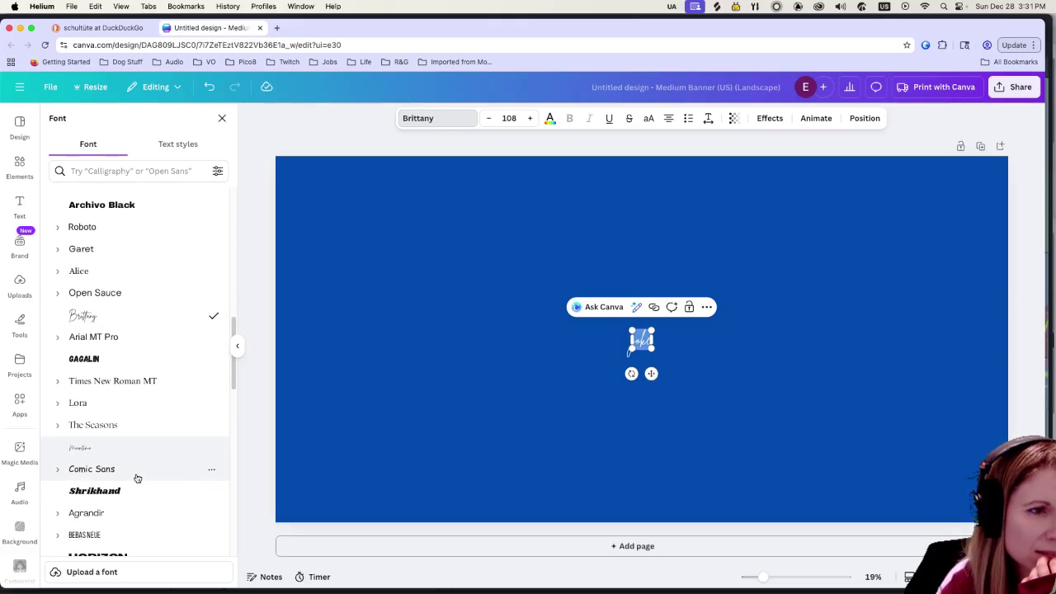
scroll(140, 472, "down", 6)
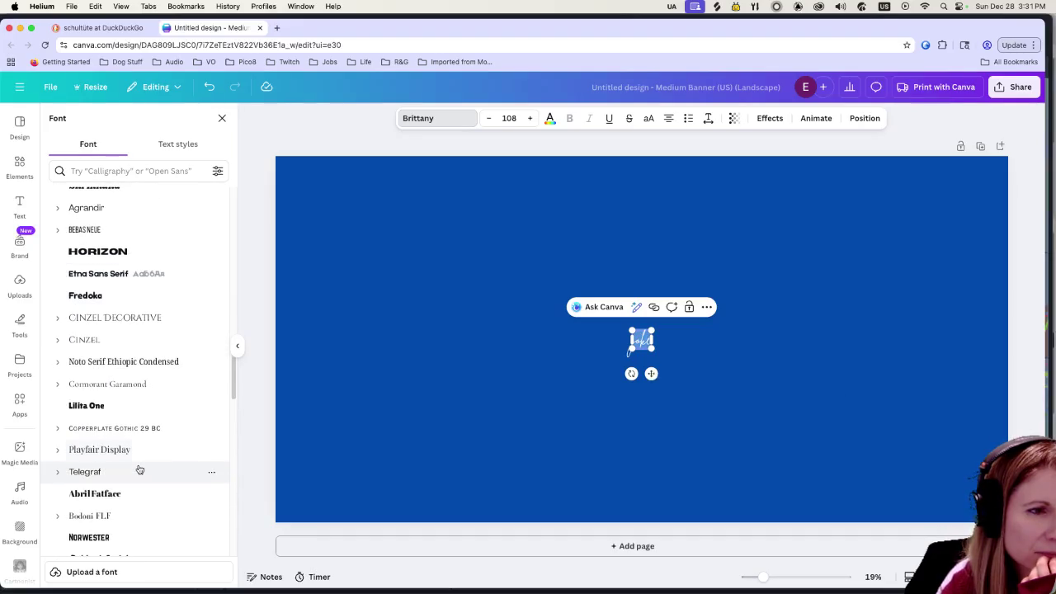
scroll(138, 466, "down", 4)
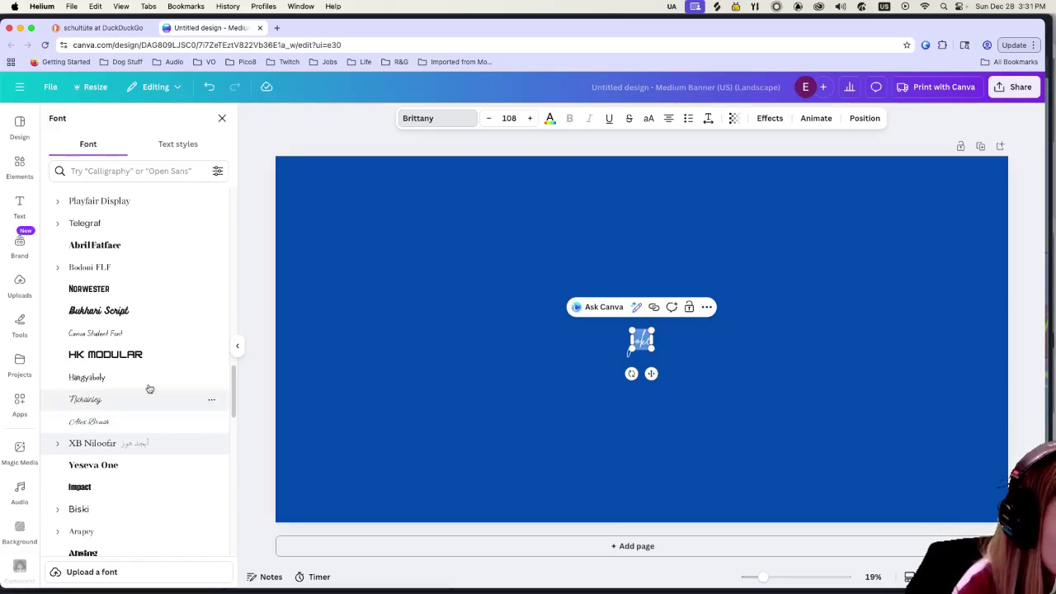
left_click(137, 421)
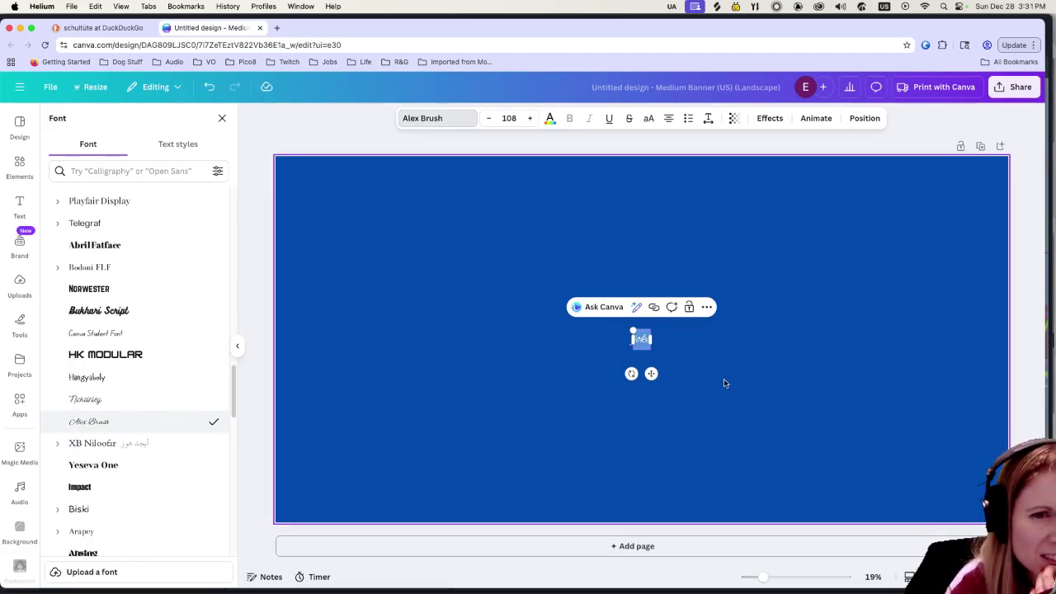
Step: Enlarge the joke text to font size 300, then 500, then drag it up to 1018
left_click(509, 118)
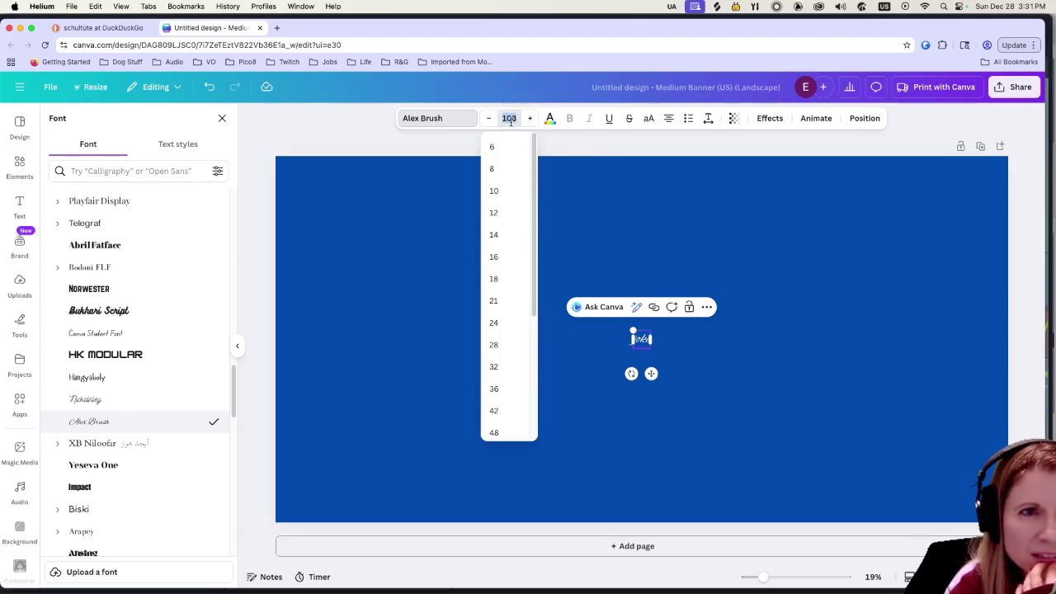
type("300")
key("Return")
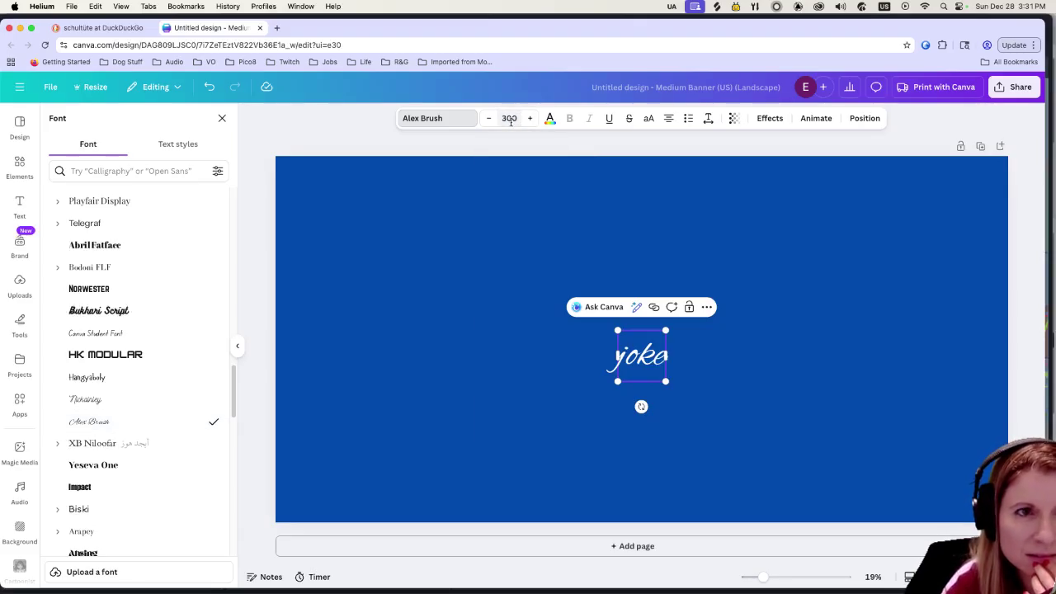
left_click(509, 118)
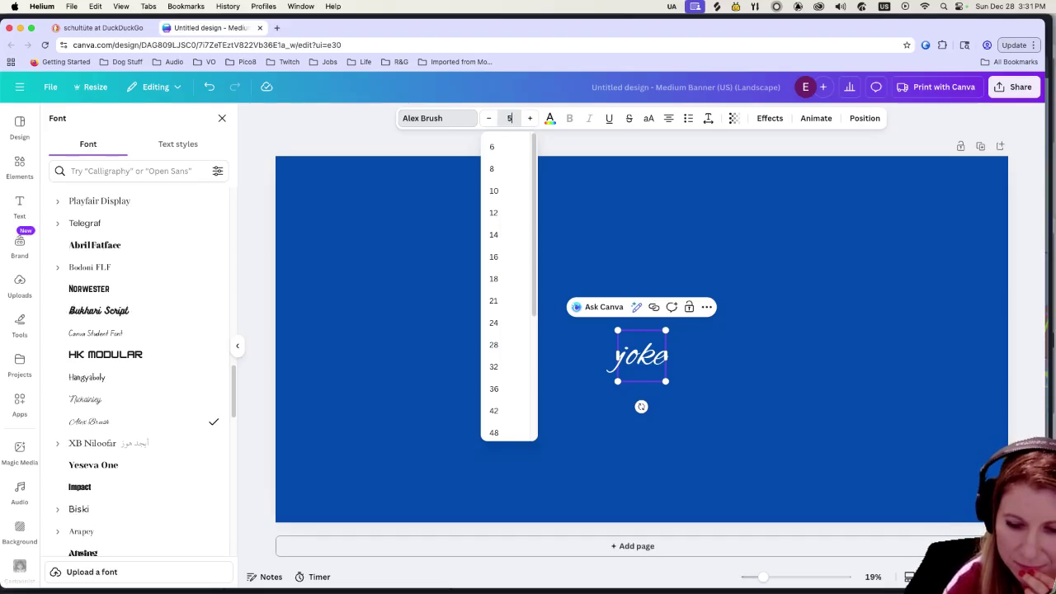
type("500")
key("Return")
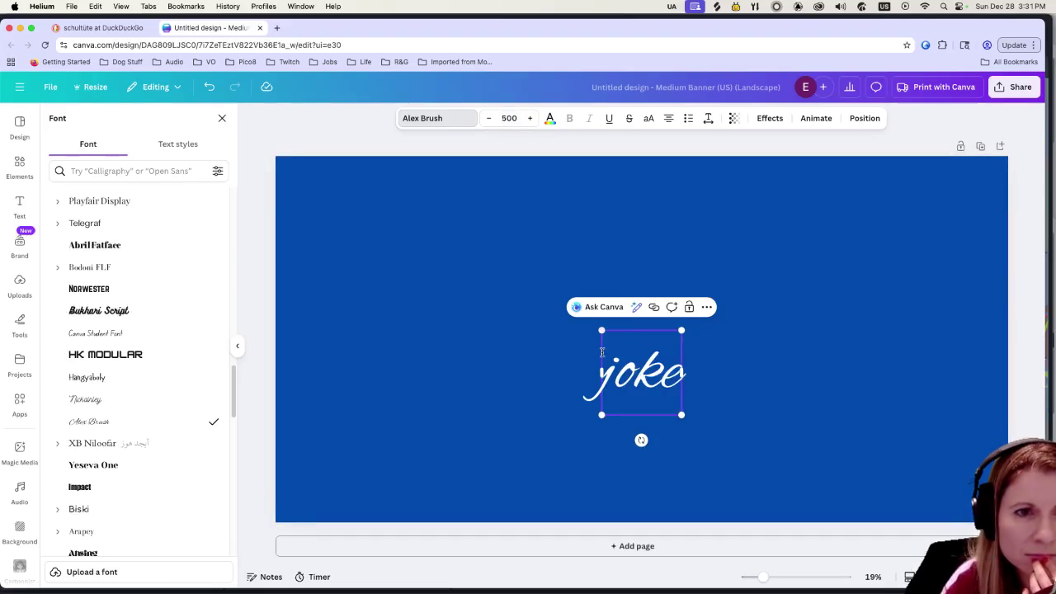
mouse_move(681, 414)
left_mouse_down()
mouse_move(797, 440)
mouse_move(767, 424)
left_mouse_up()
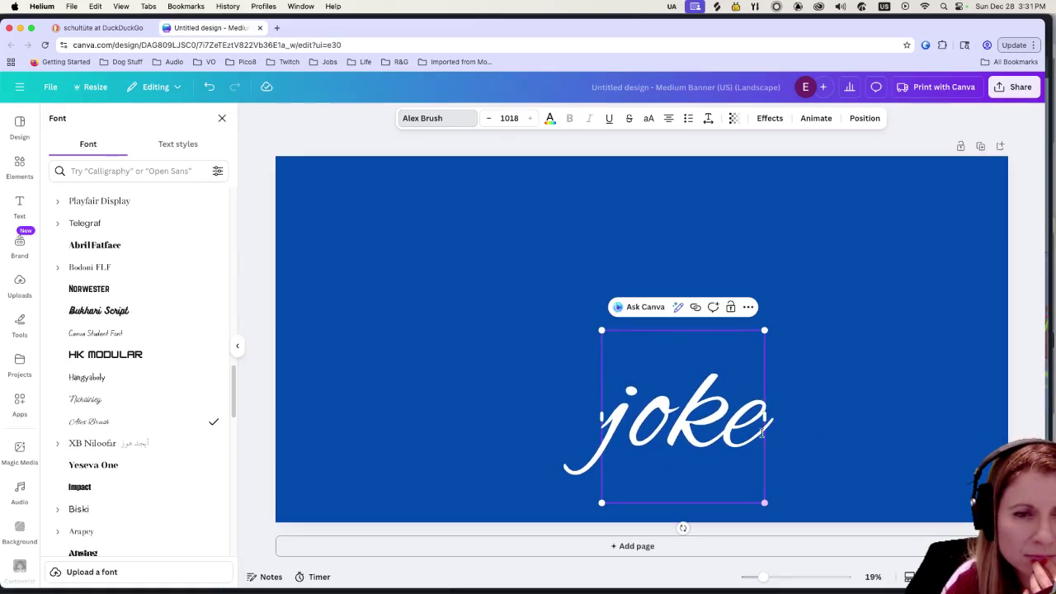
Step: Move the Alex Brush joke text up-left toward the banner centre and select its letters for a font change
left_click(813, 448)
mouse_move(702, 413)
left_mouse_down()
mouse_move(653, 370)
mouse_move(629, 317)
left_mouse_up()
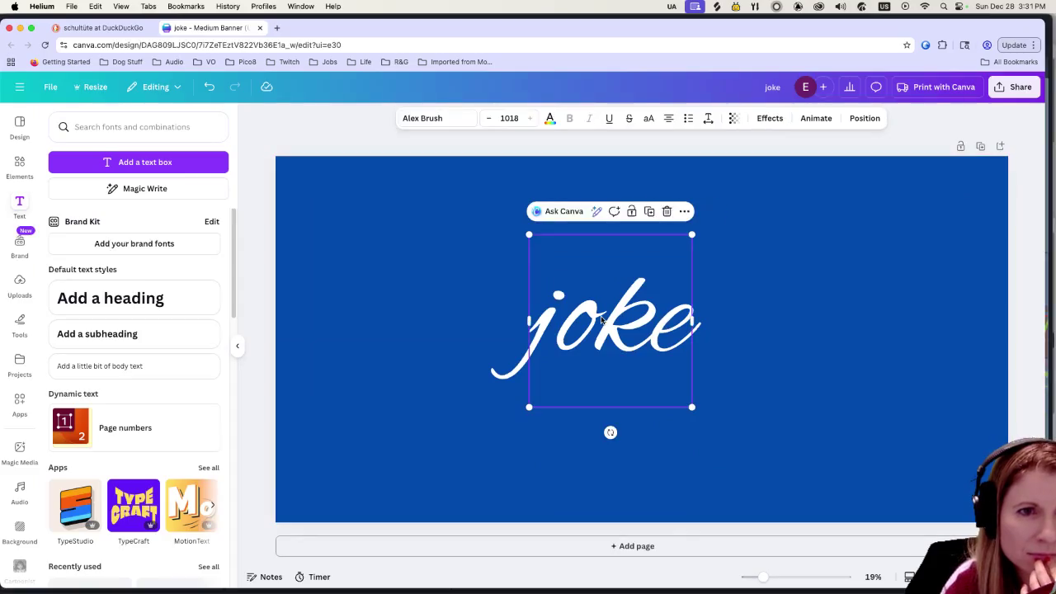
left_click(599, 318)
double_click(601, 316)
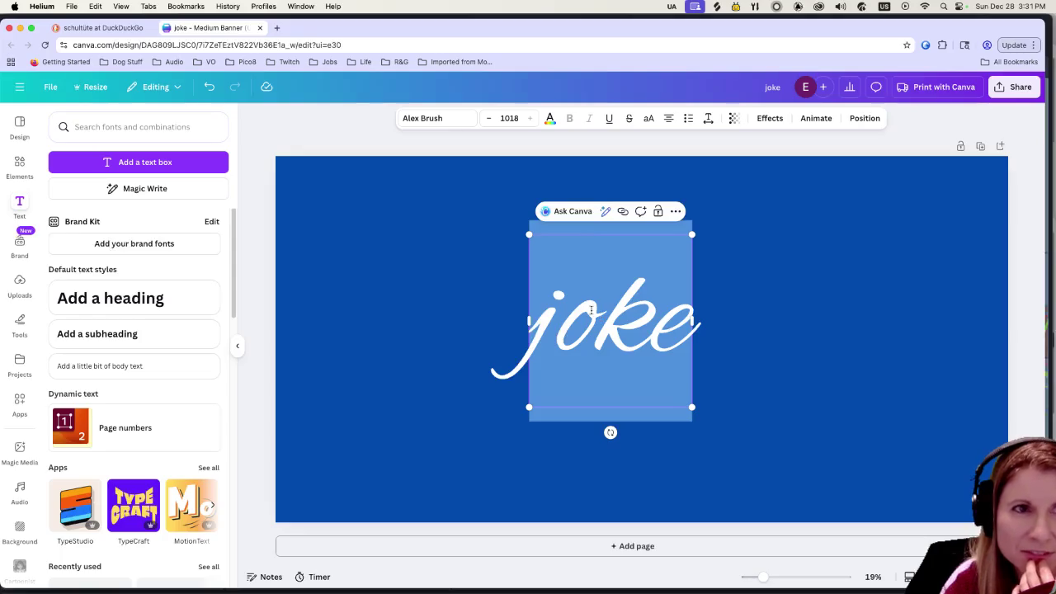
left_click(446, 122)
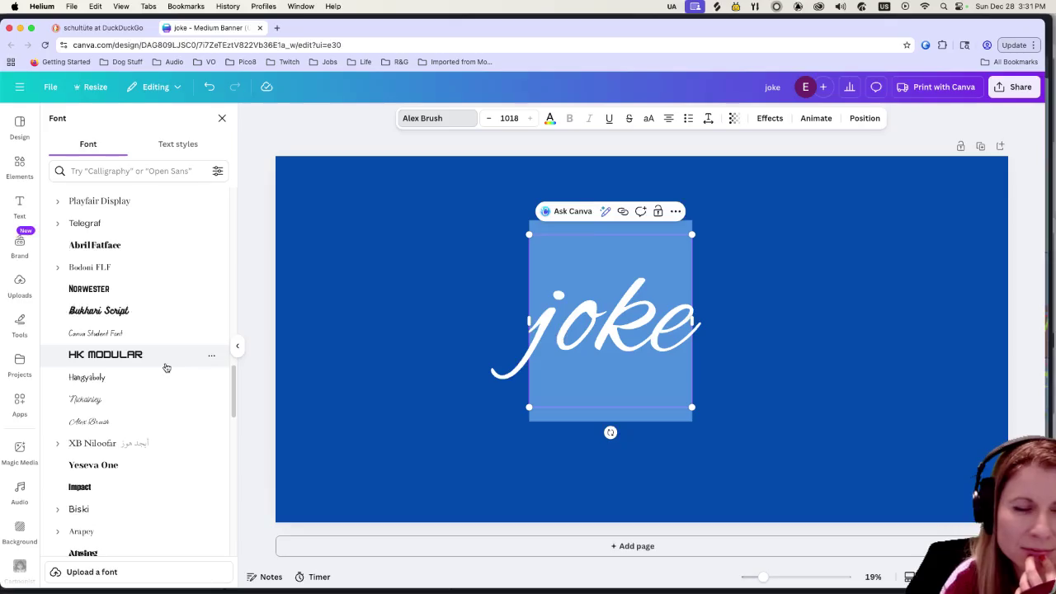
scroll(153, 363, "down", 3)
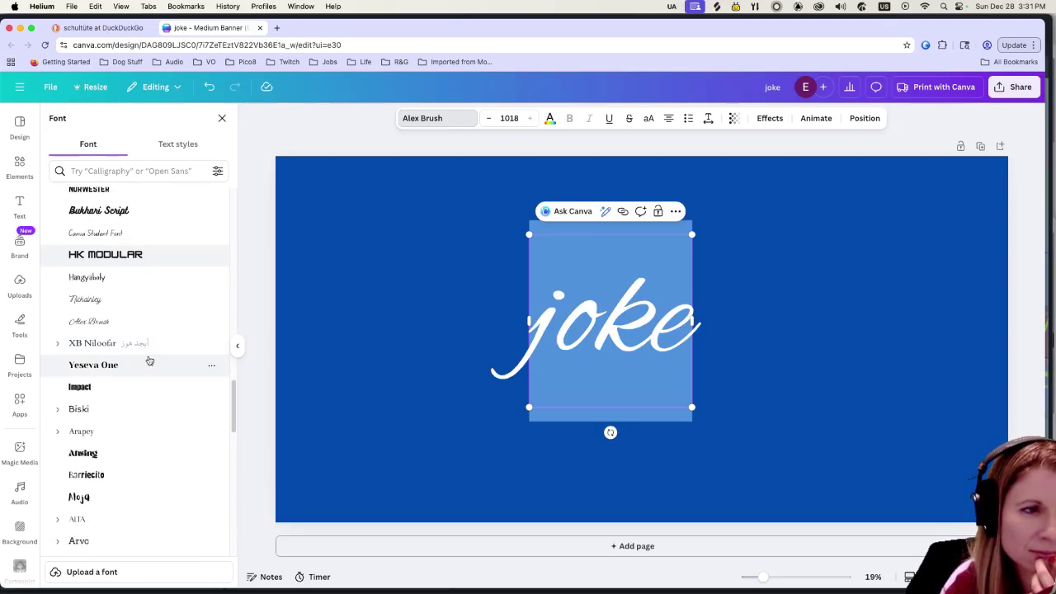
scroll(148, 393, "down", 3)
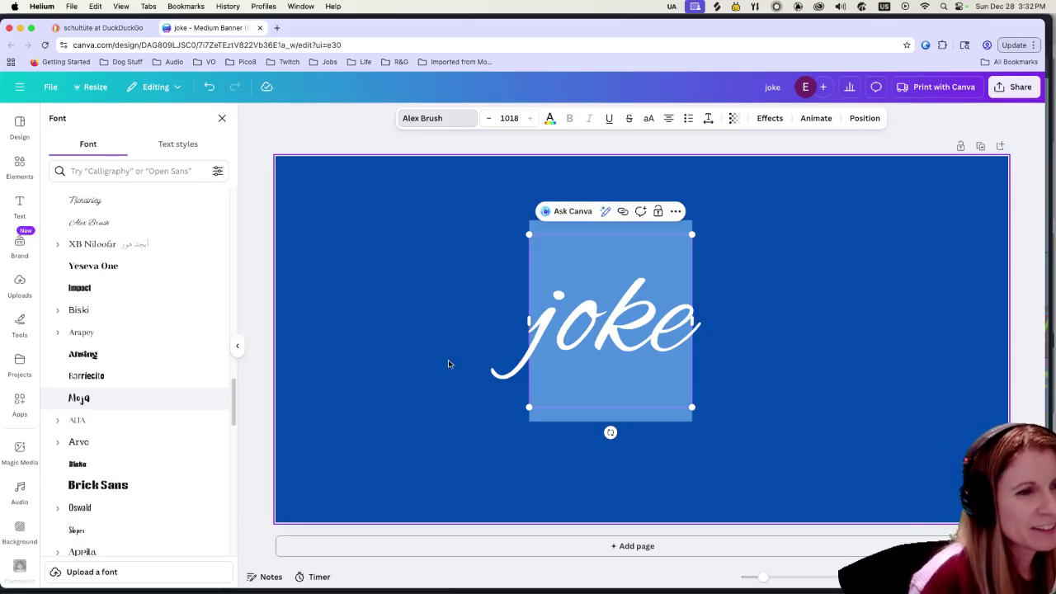
scroll(132, 363, "down", 5)
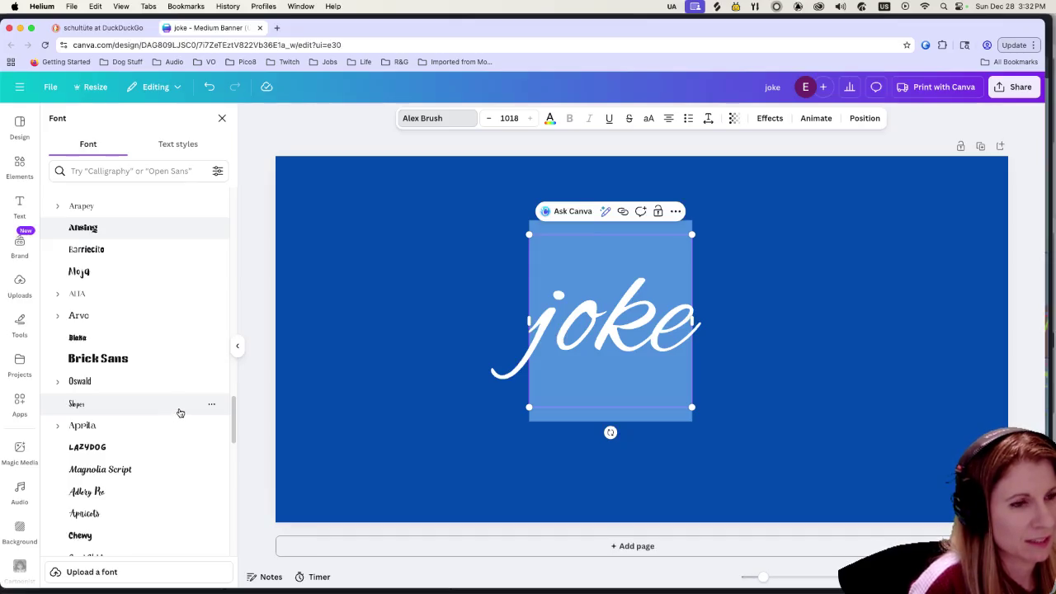
scroll(178, 414, "down", 2)
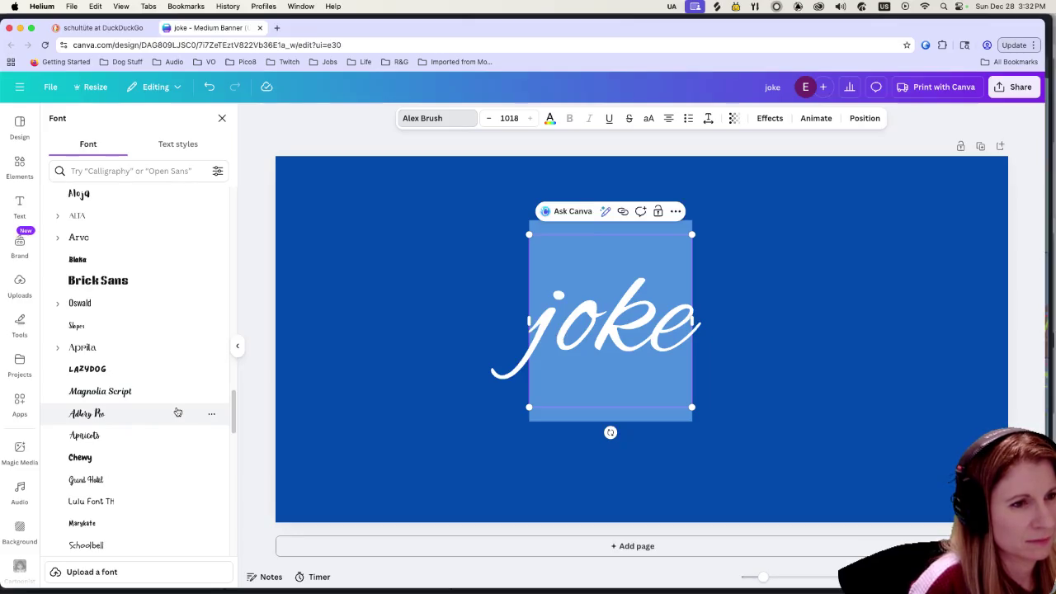
scroll(183, 409, "down", 4)
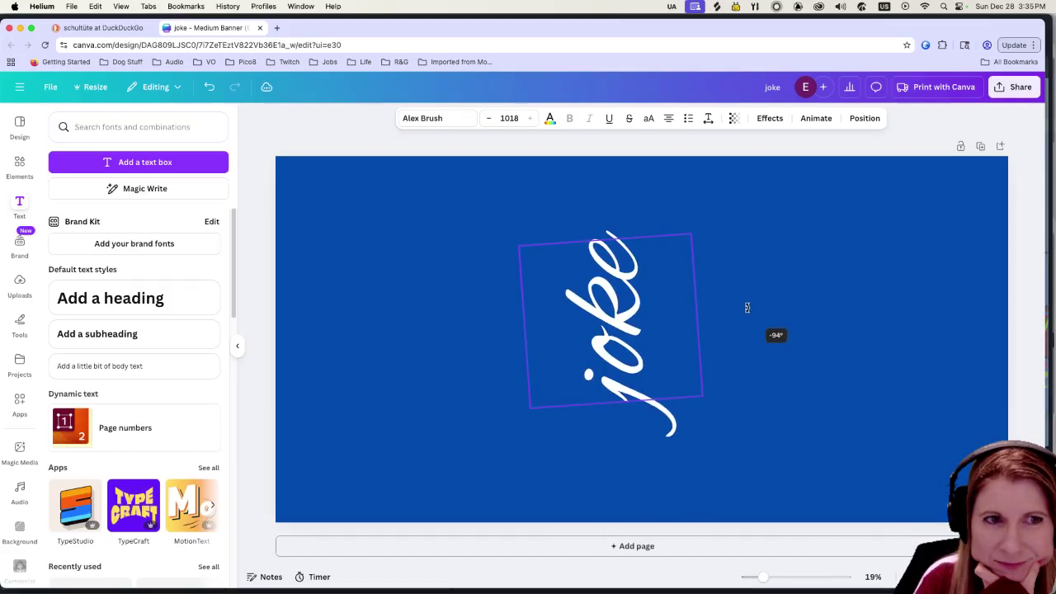
Step: Rotate the joke text about -90° to run vertically, then stretch it taller and shift it upward
left_click_drag(746, 308, 726, 340)
left_click(612, 405)
left_click(600, 404)
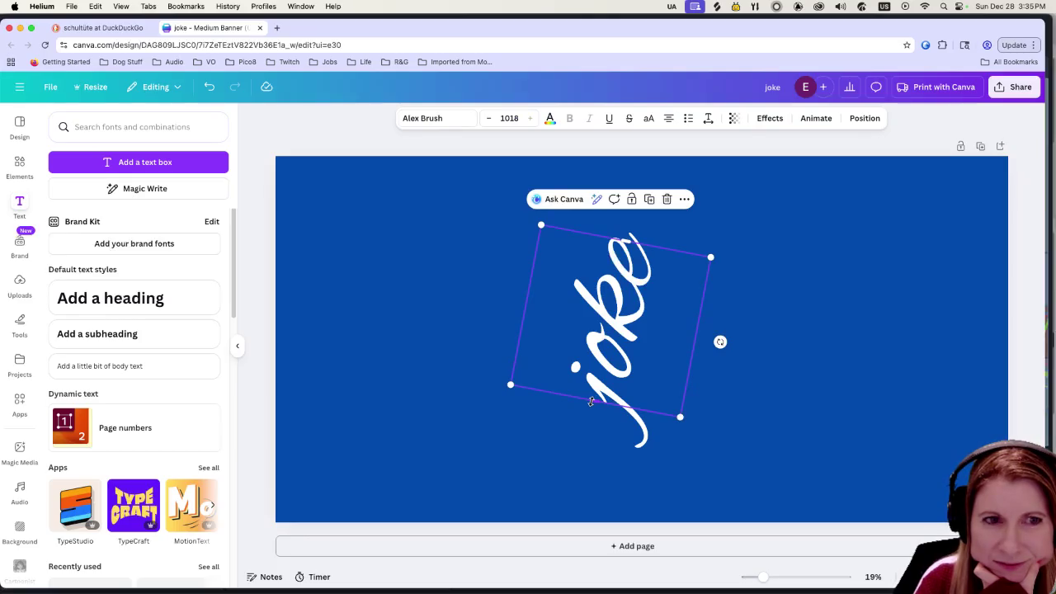
mouse_move(591, 402)
left_mouse_down()
mouse_move(566, 467)
mouse_move(576, 495)
left_mouse_up()
left_click_drag(625, 237, 668, 169)
left_click_drag(628, 430, 602, 535)
left_click_drag(673, 344, 655, 257)
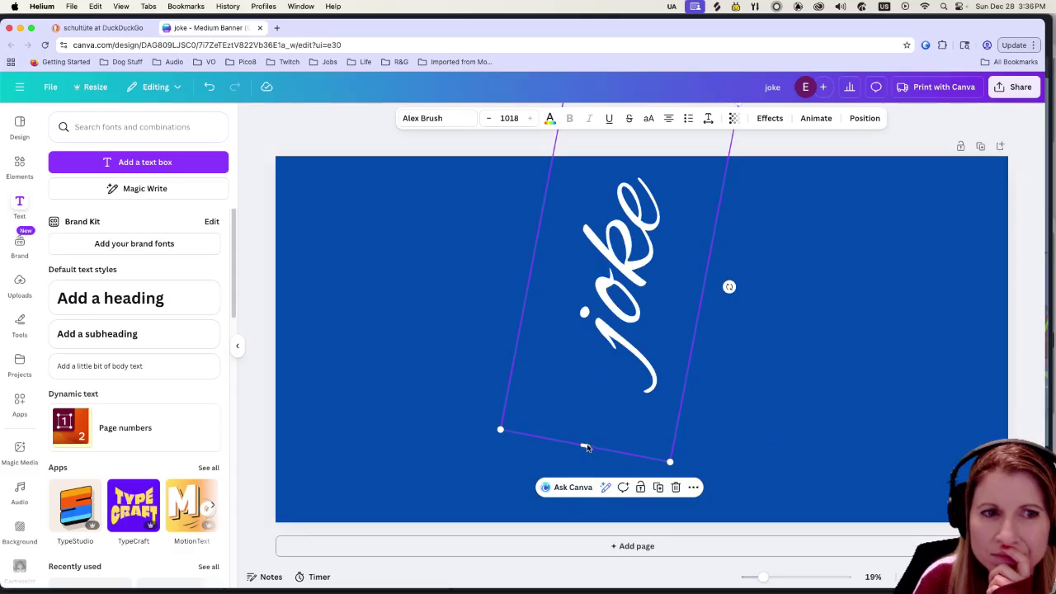
Step: Stretch the vertical joke text box further down across the banner's middle and reselect it
left_click(776, 445)
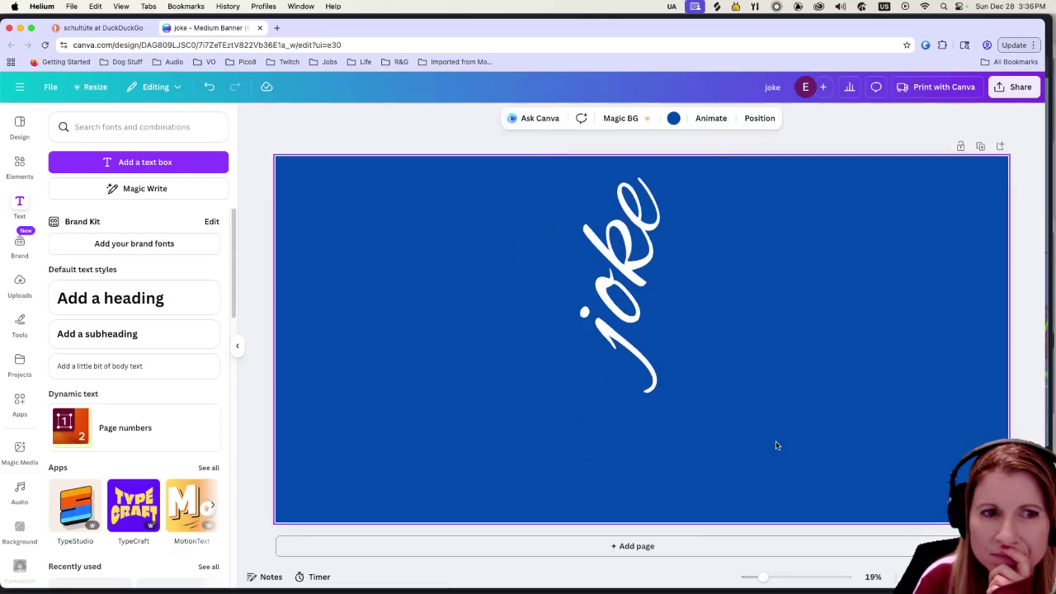
left_click(580, 445)
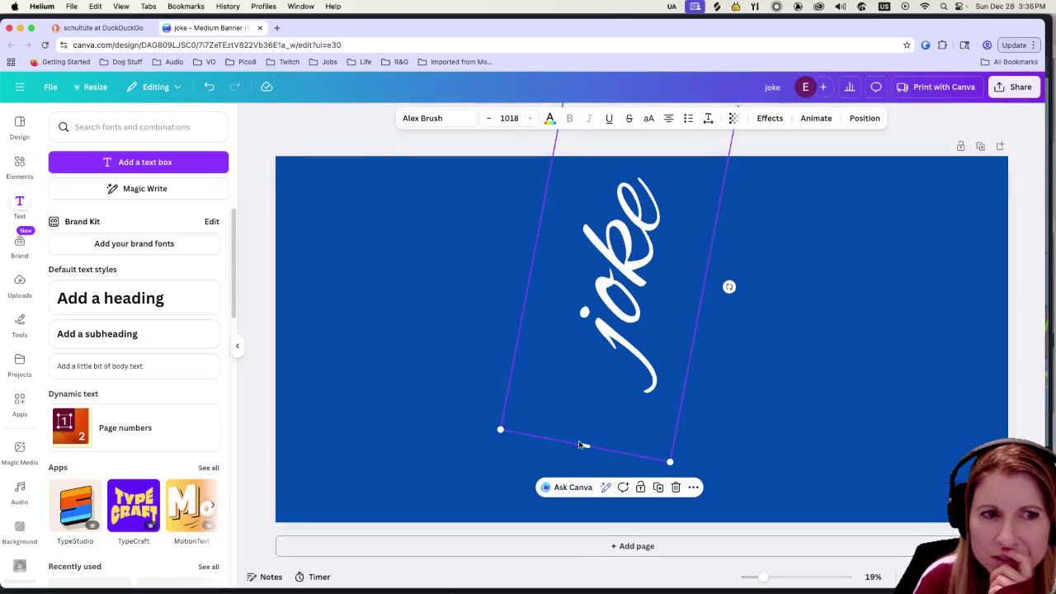
mouse_move(582, 446)
left_mouse_down()
mouse_move(571, 520)
mouse_move(495, 562)
mouse_move(388, 590)
mouse_move(481, 460)
mouse_move(420, 528)
left_mouse_up()
left_click(854, 342)
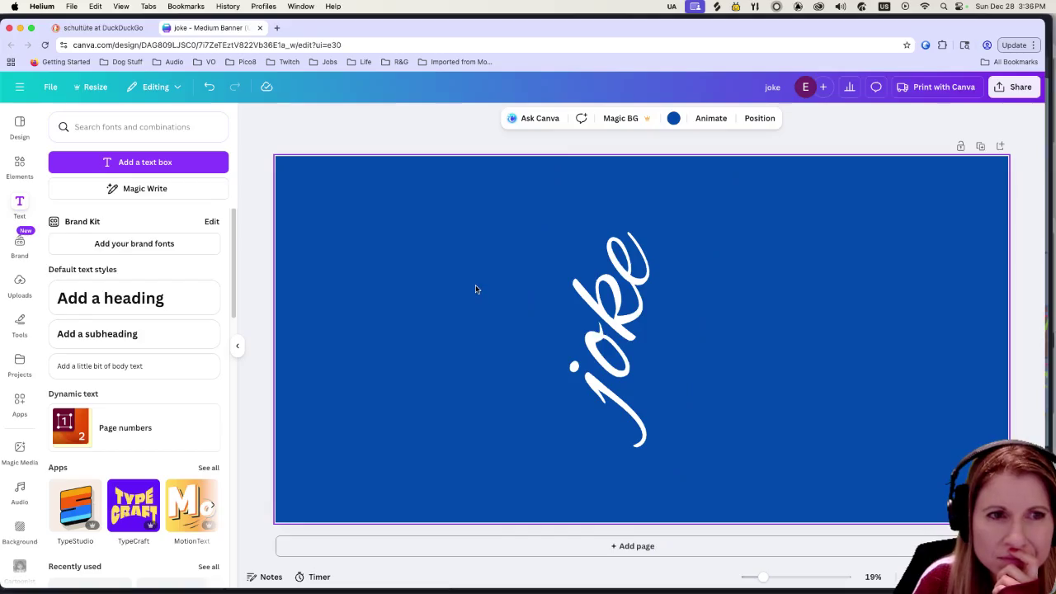
left_click(657, 311)
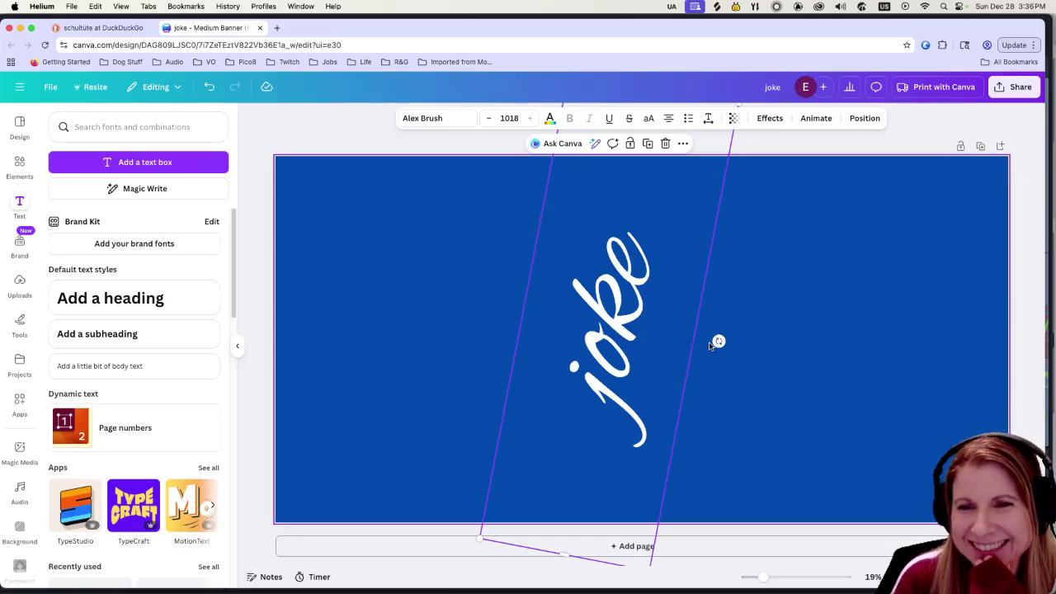
left_click(634, 393)
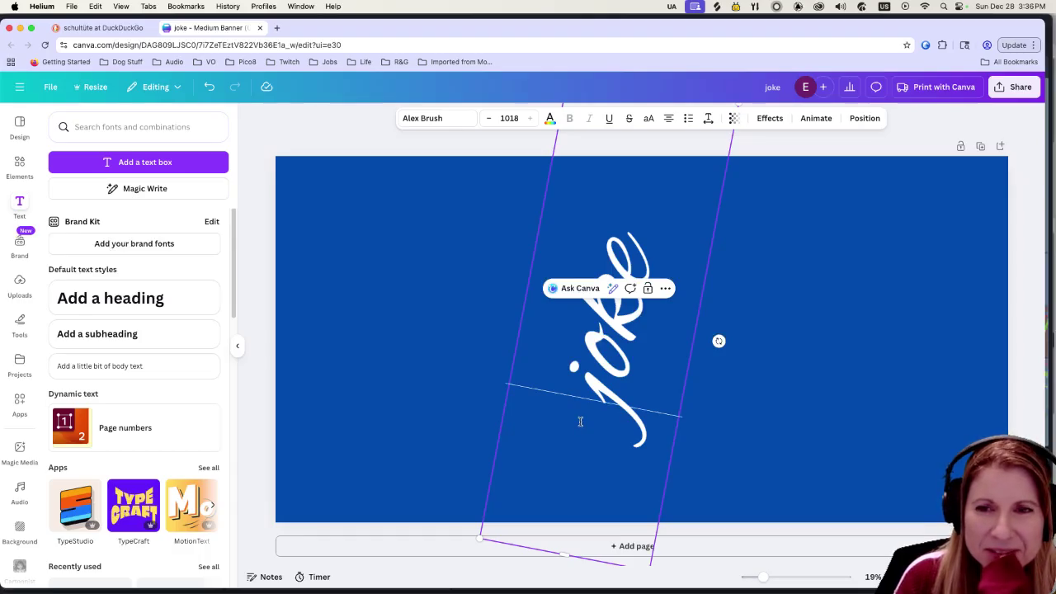
Step: Change the page background from dark blue to Purple, then reselect the joke text
left_click(406, 235)
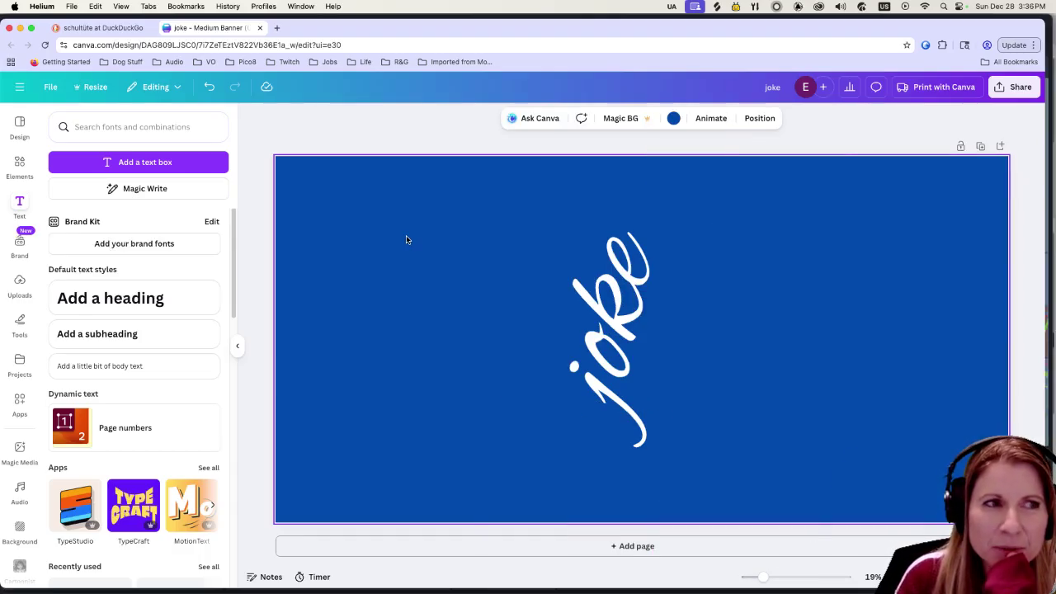
left_click(674, 118)
left_click(190, 356)
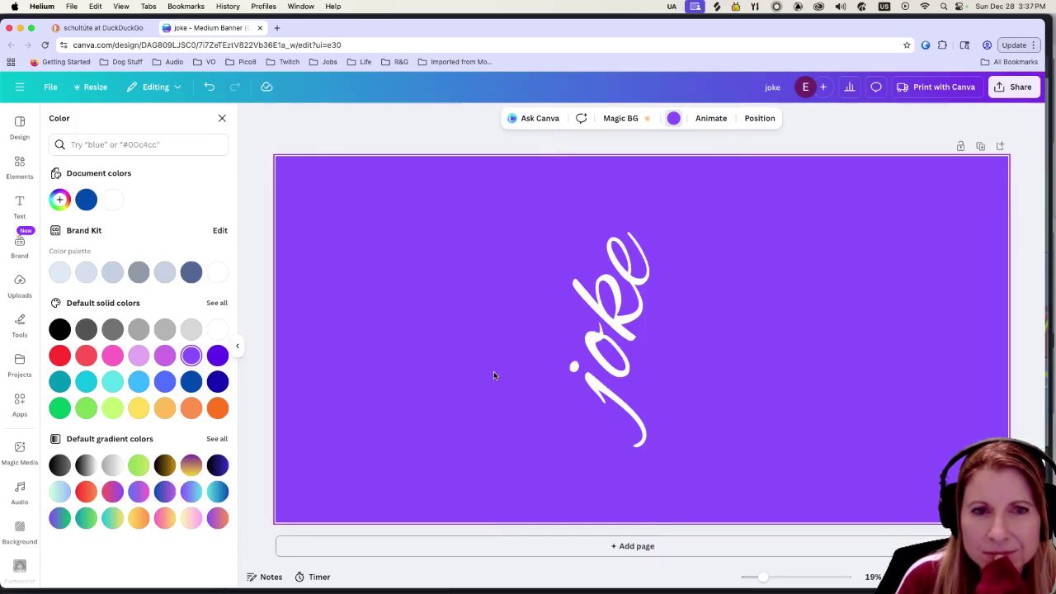
left_click(684, 363)
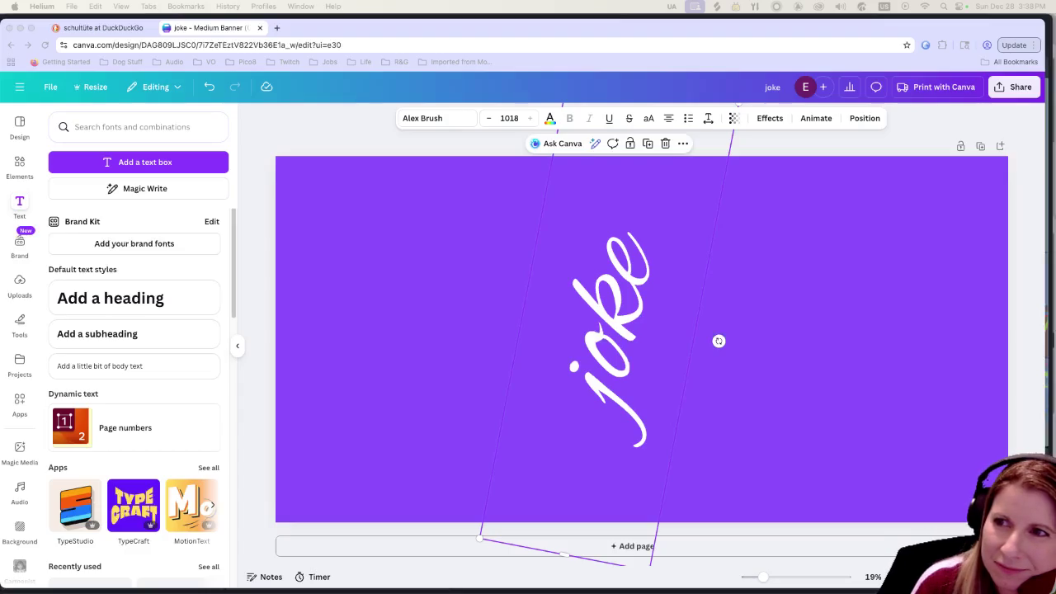
Step: Try Schoolbell, archetype bayer type and Binate fonts on the vertical joke text
left_click(637, 276)
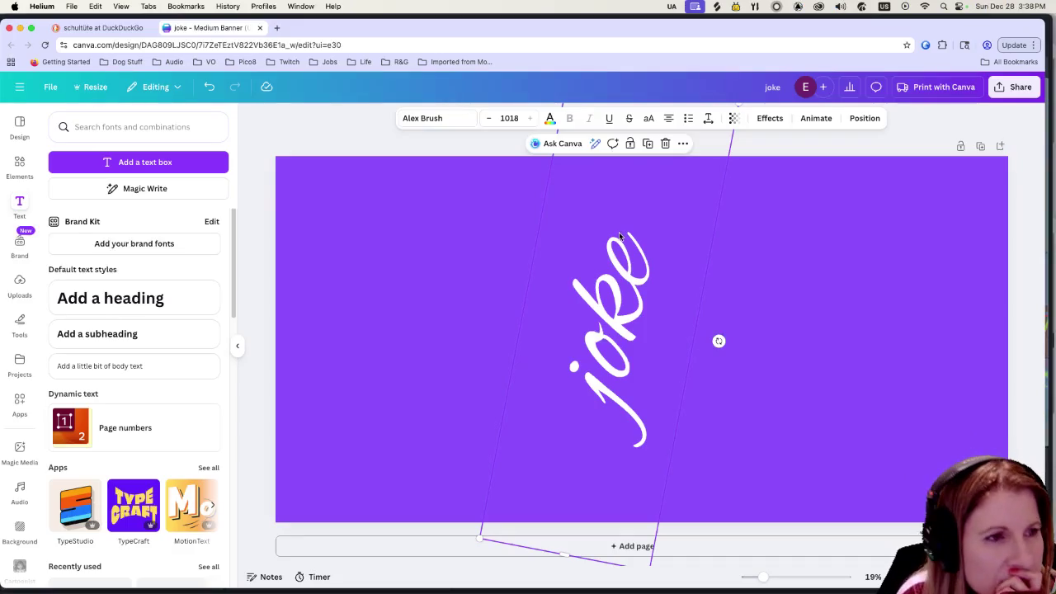
left_click(460, 122)
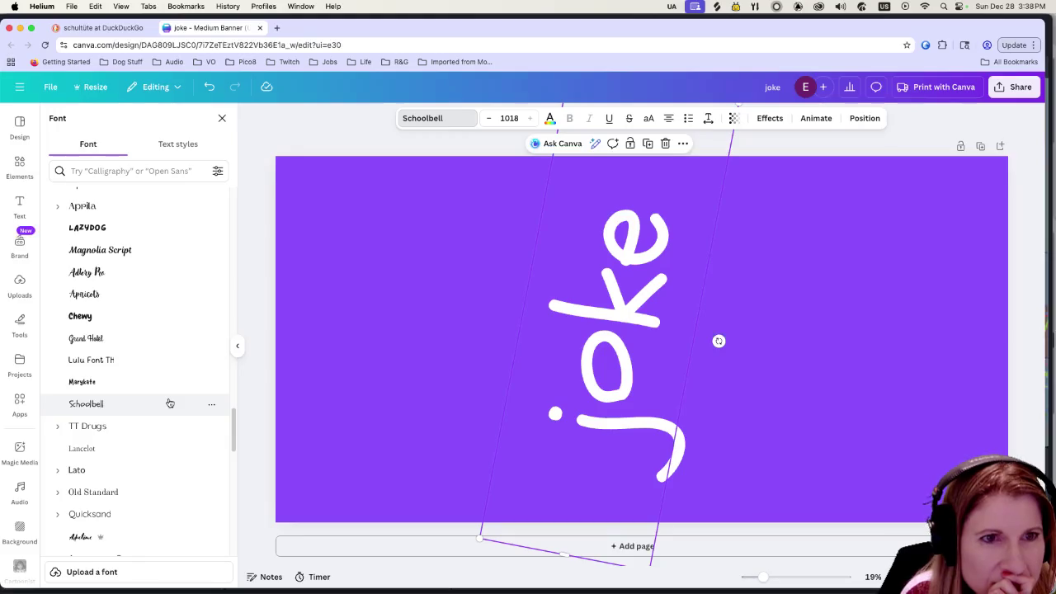
left_click(169, 403)
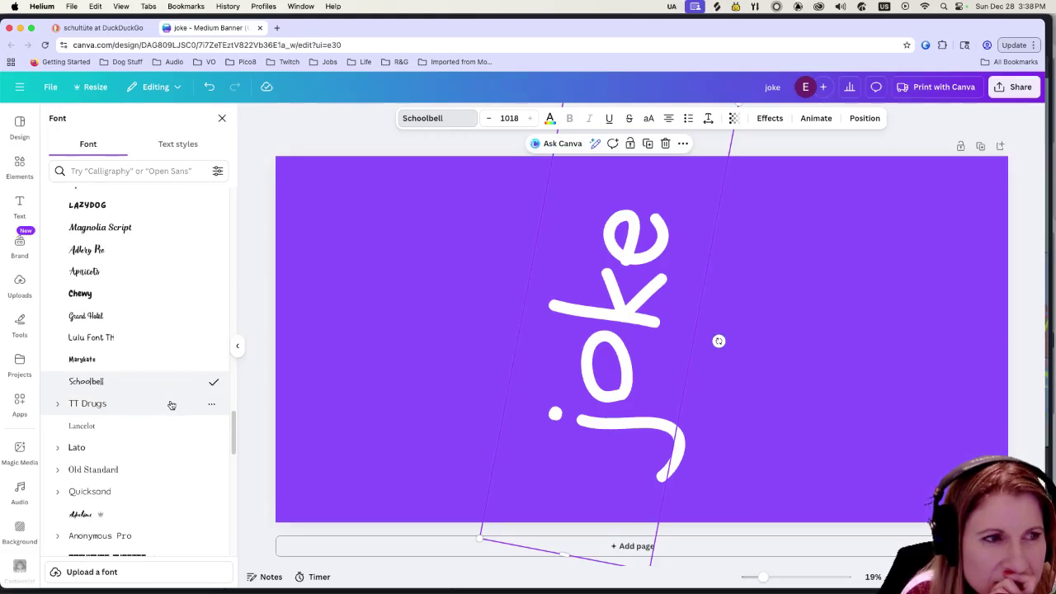
scroll(170, 403, "down", 3)
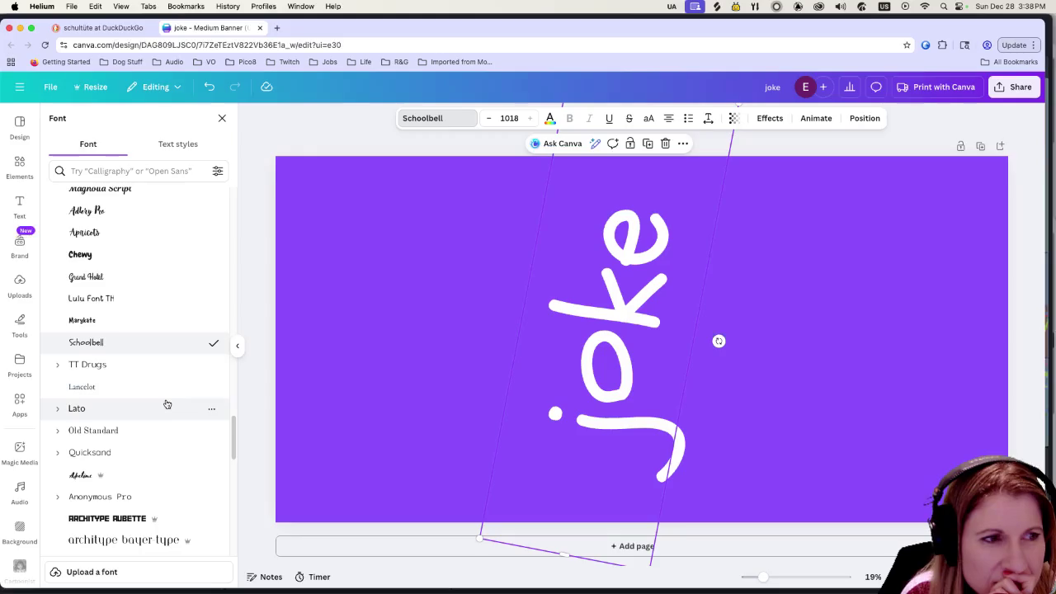
scroll(166, 404, "down", 1)
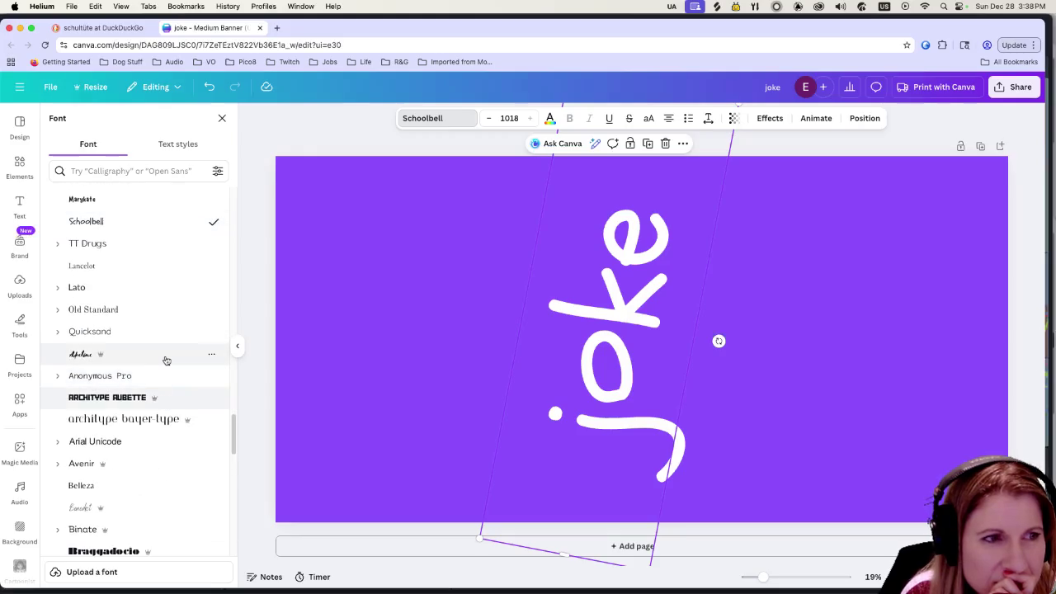
left_click(149, 419)
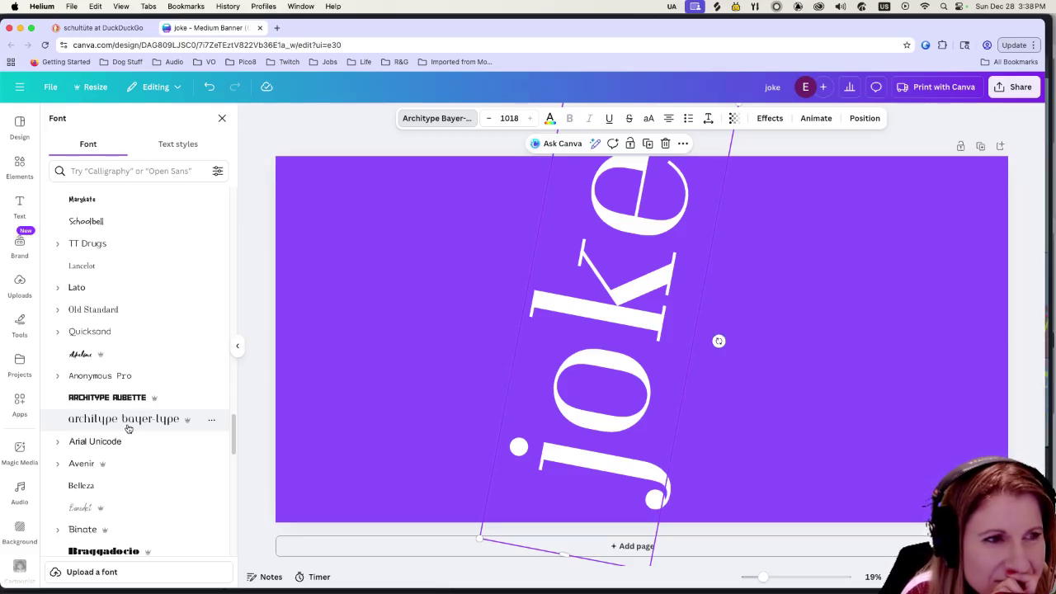
scroll(128, 428, "down", 3)
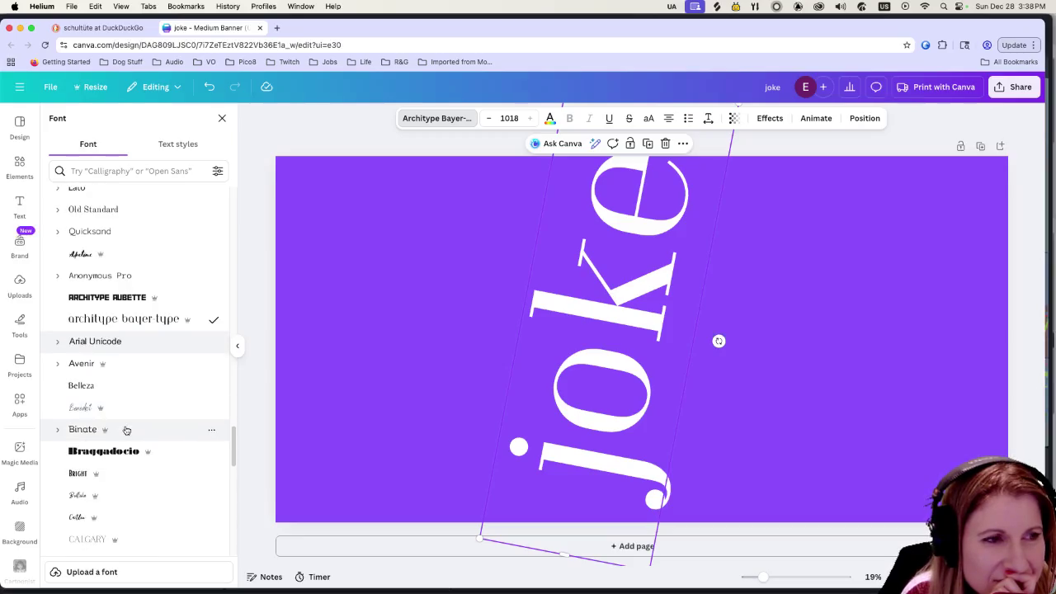
left_click(126, 430)
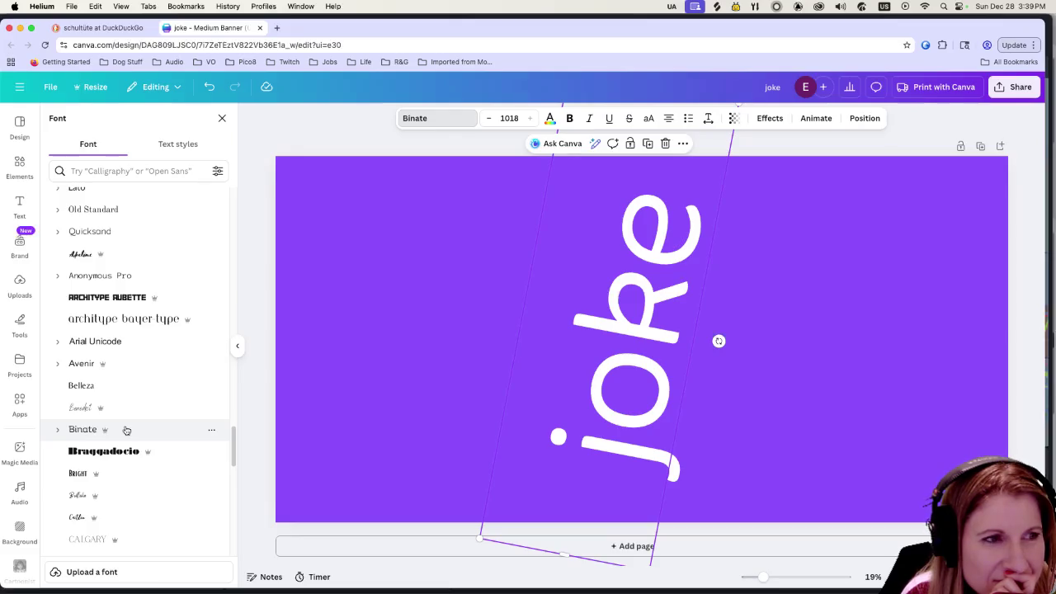
Step: Browse further down the font list and set the joke text in Agrandir Grand
scroll(128, 427, "down", 1)
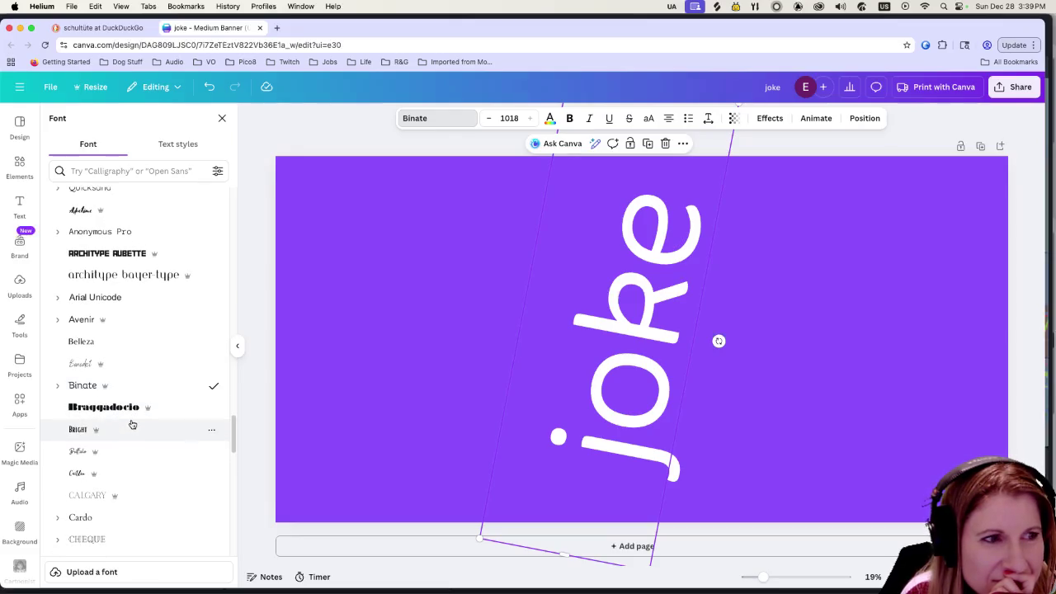
scroll(134, 423, "down", 3)
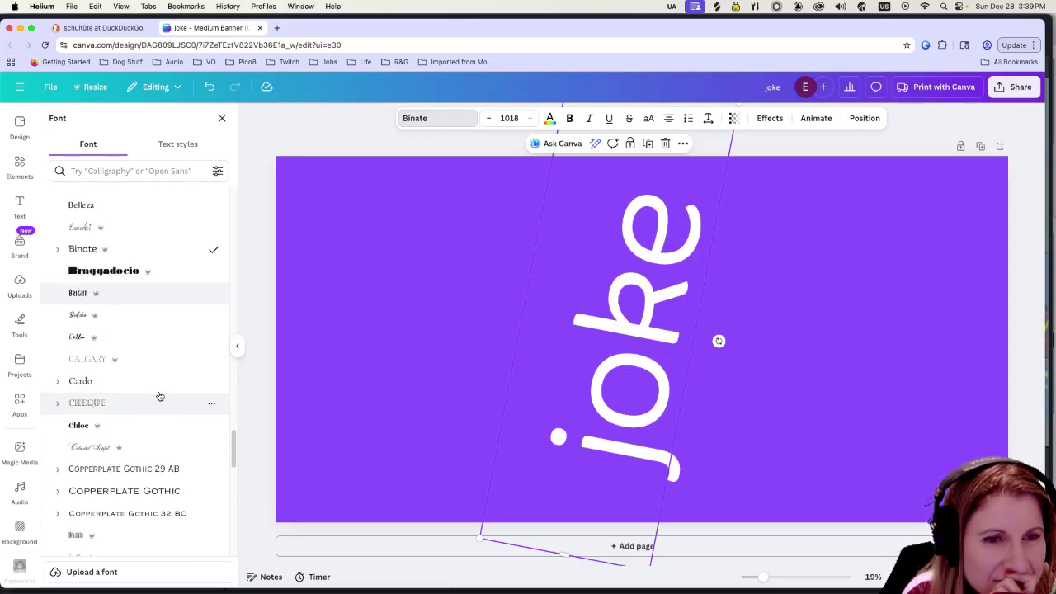
scroll(158, 398, "down", 1)
scroll(159, 398, "down", 1)
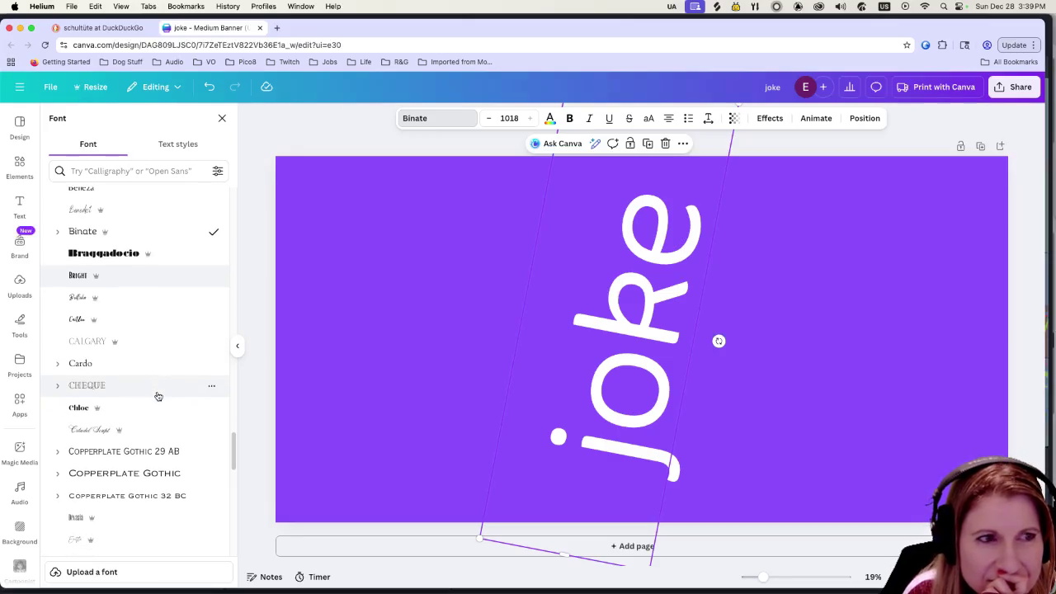
scroll(159, 397, "down", 3)
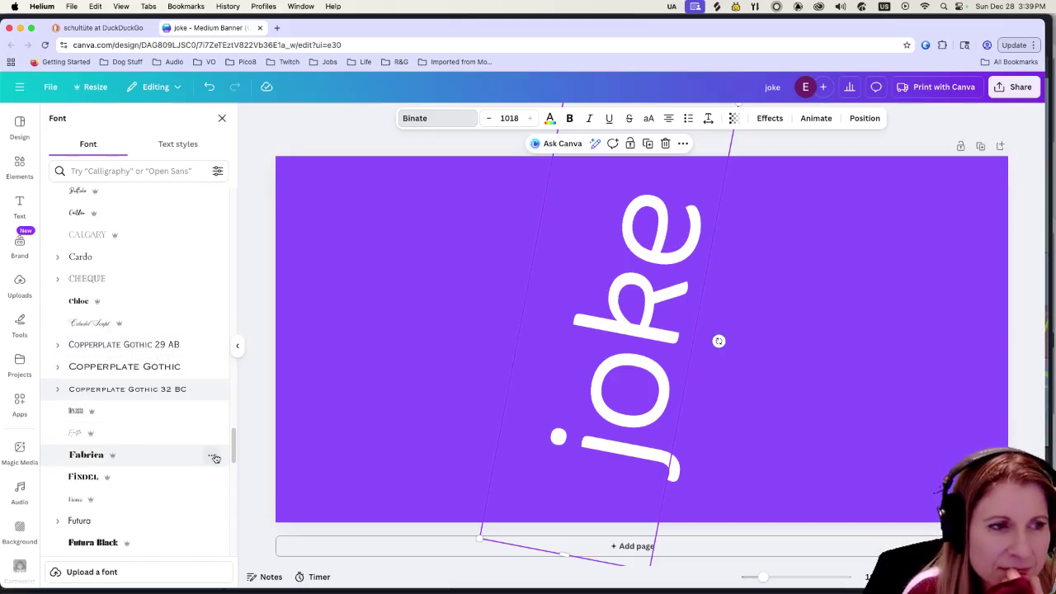
scroll(213, 458, "down", 3)
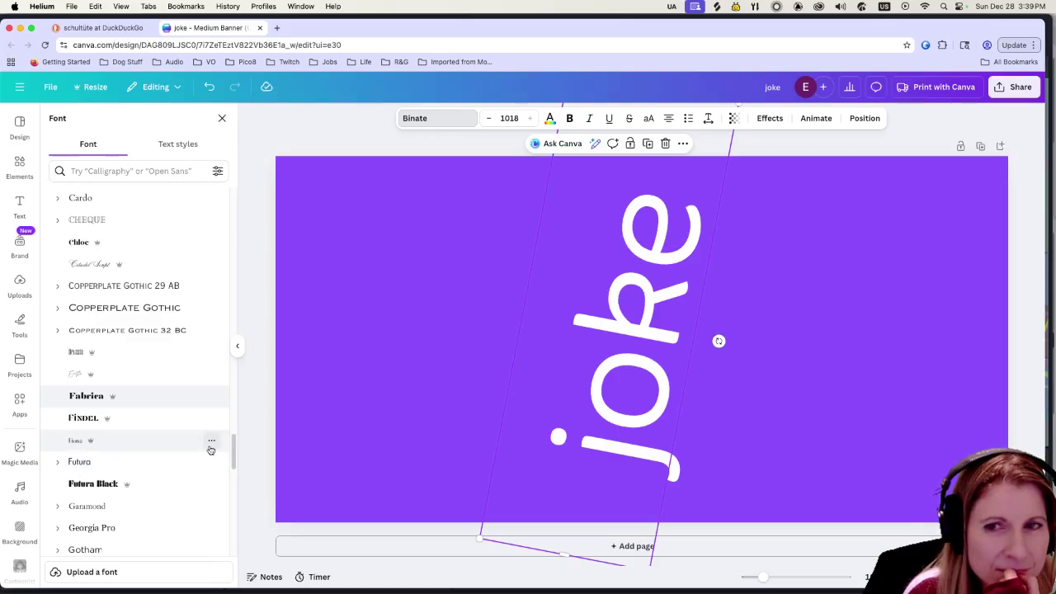
scroll(210, 449, "down", 3)
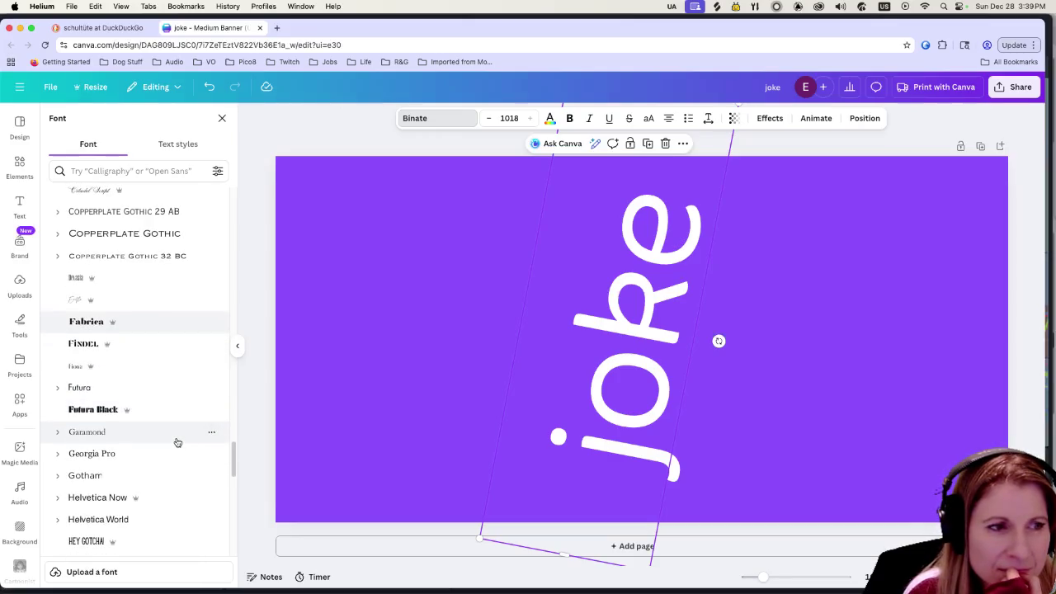
scroll(176, 444, "down", 1)
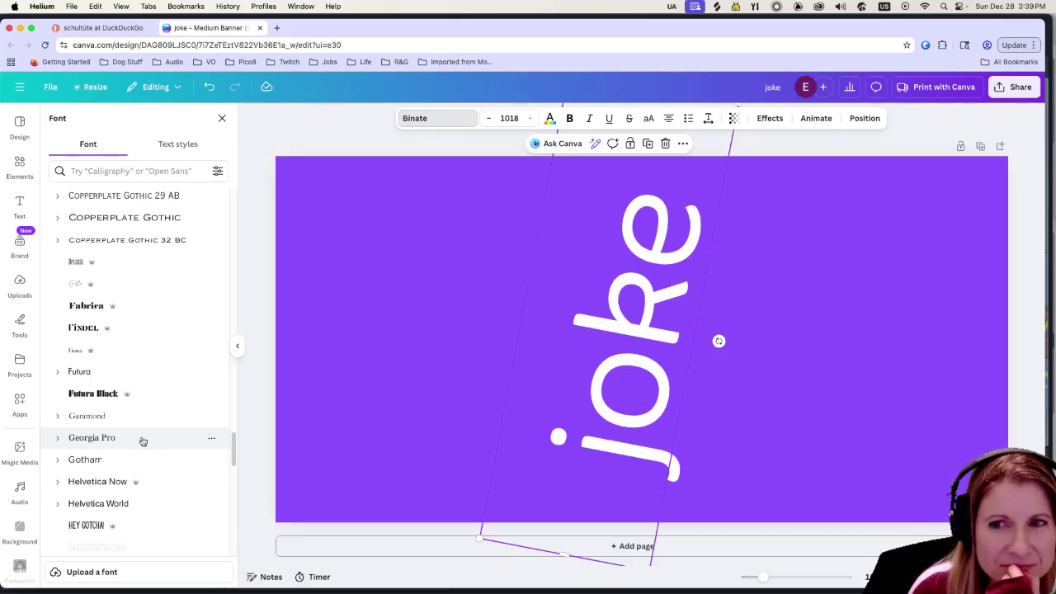
scroll(140, 443, "down", 3)
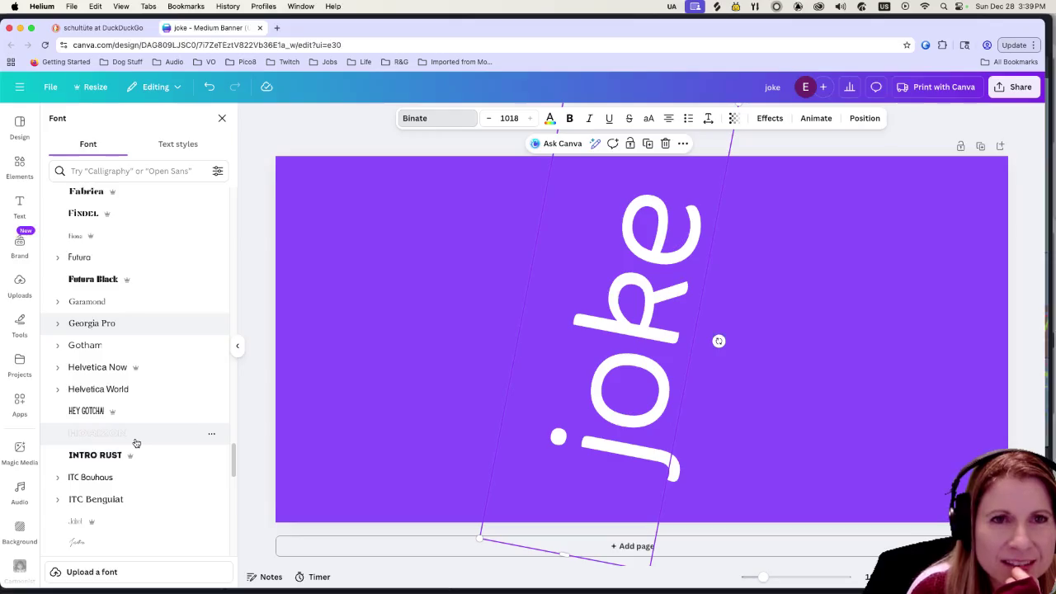
scroll(132, 443, "down", 2)
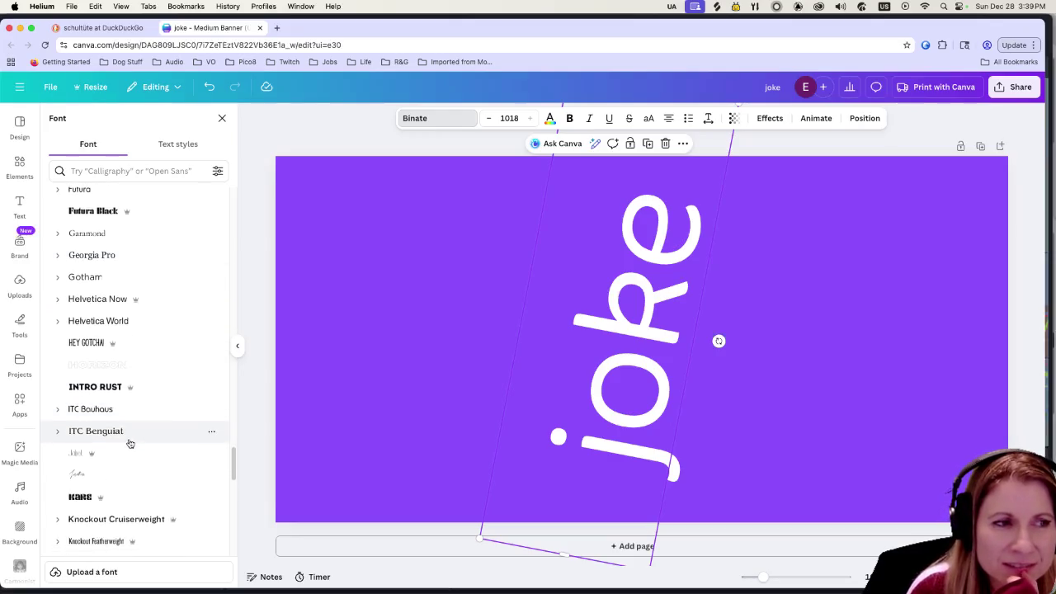
scroll(139, 445, "down", 3)
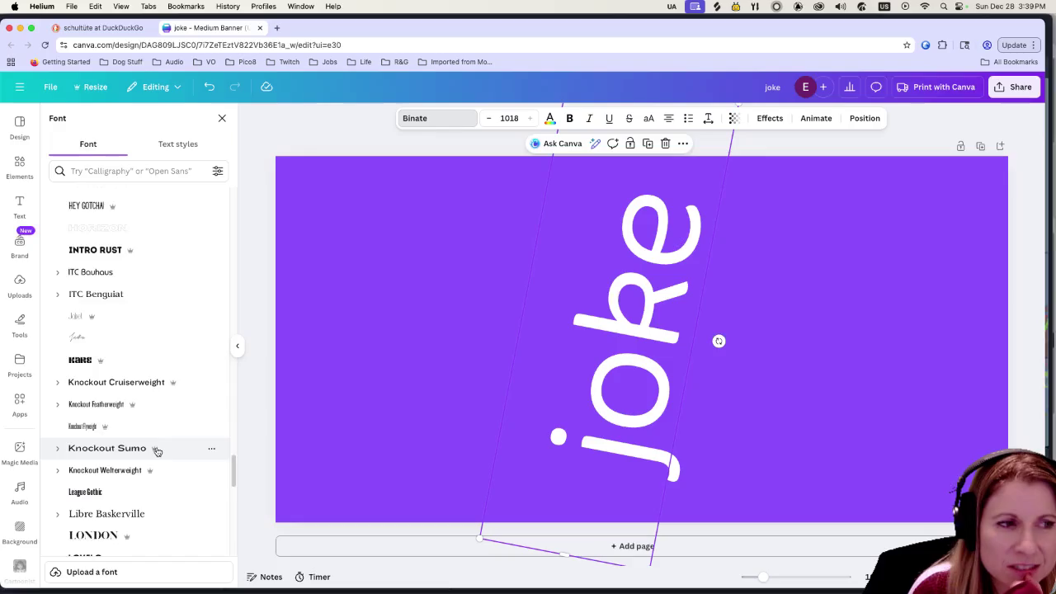
scroll(149, 456, "down", 3)
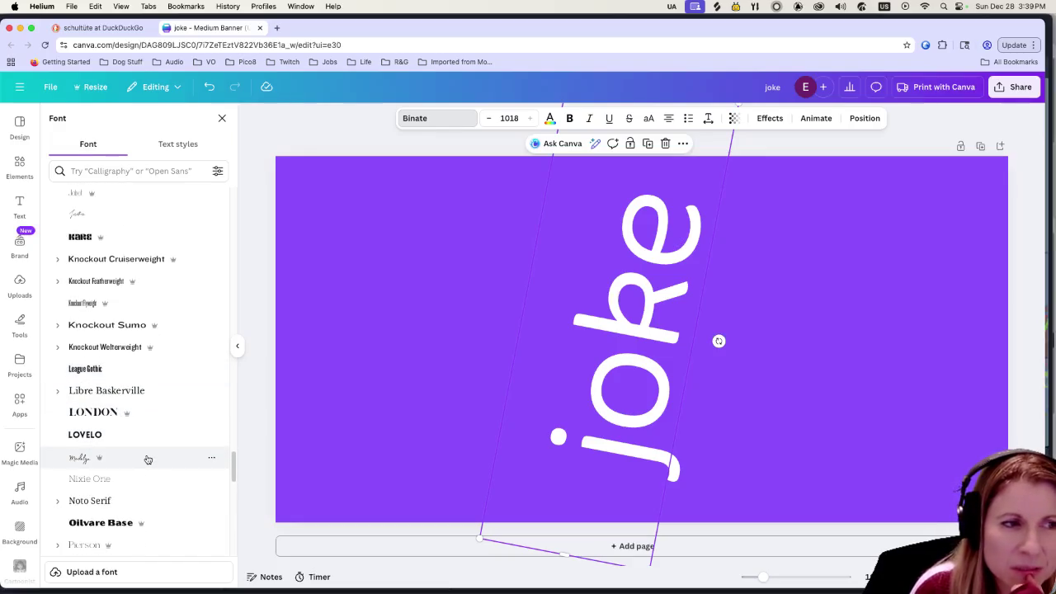
scroll(146, 460, "down", 1)
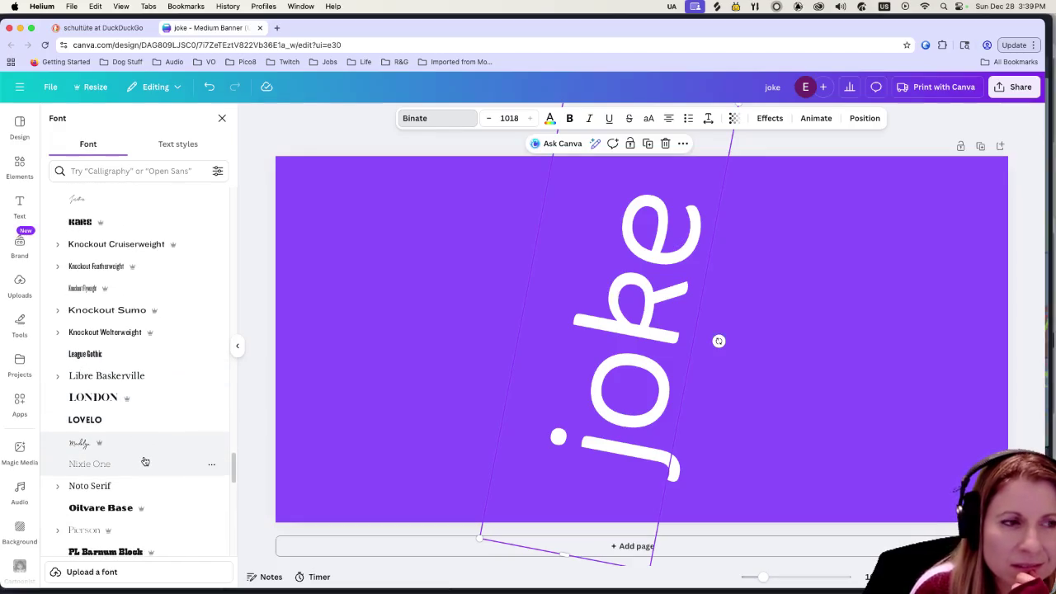
scroll(144, 460, "down", 6)
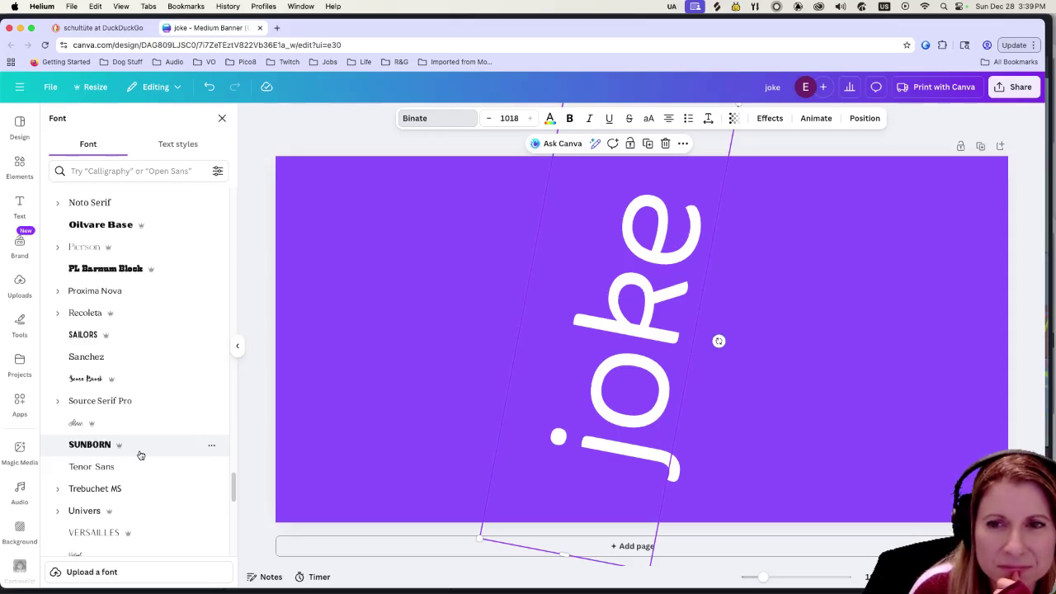
scroll(140, 455, "down", 2)
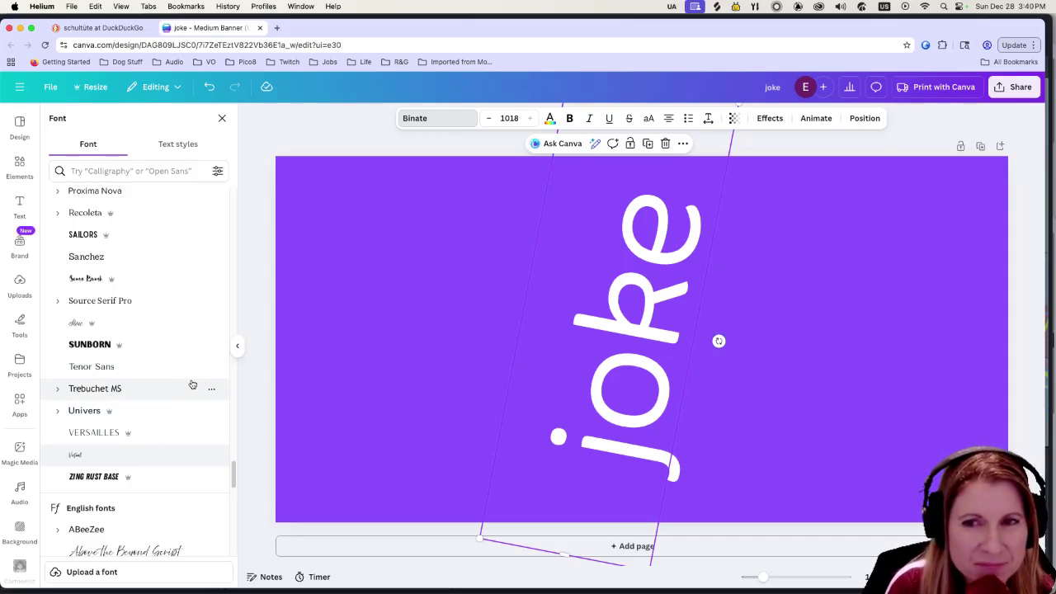
scroll(186, 381, "down", 3)
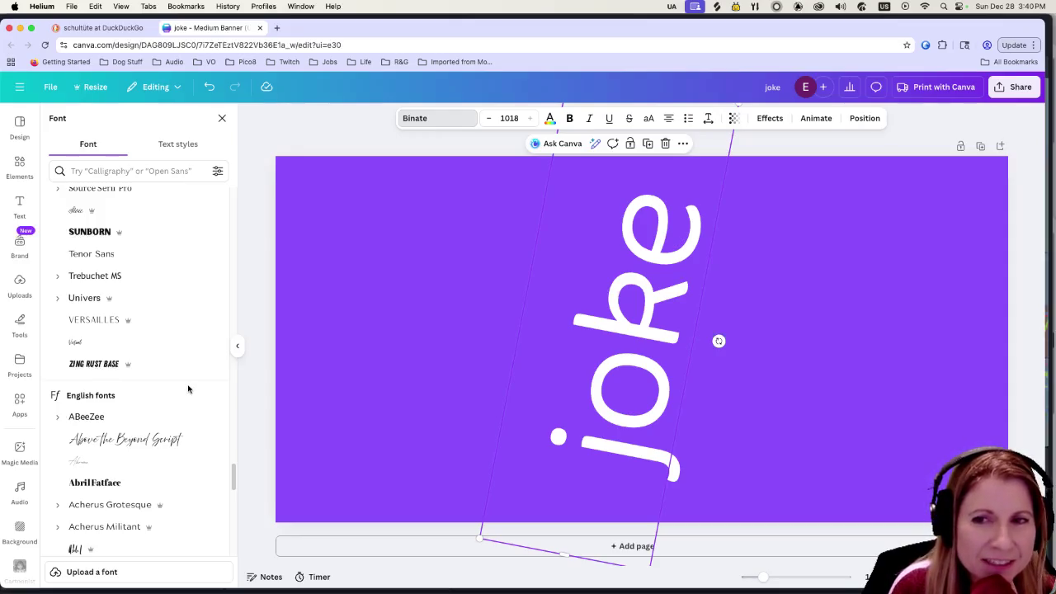
scroll(188, 389, "down", 3)
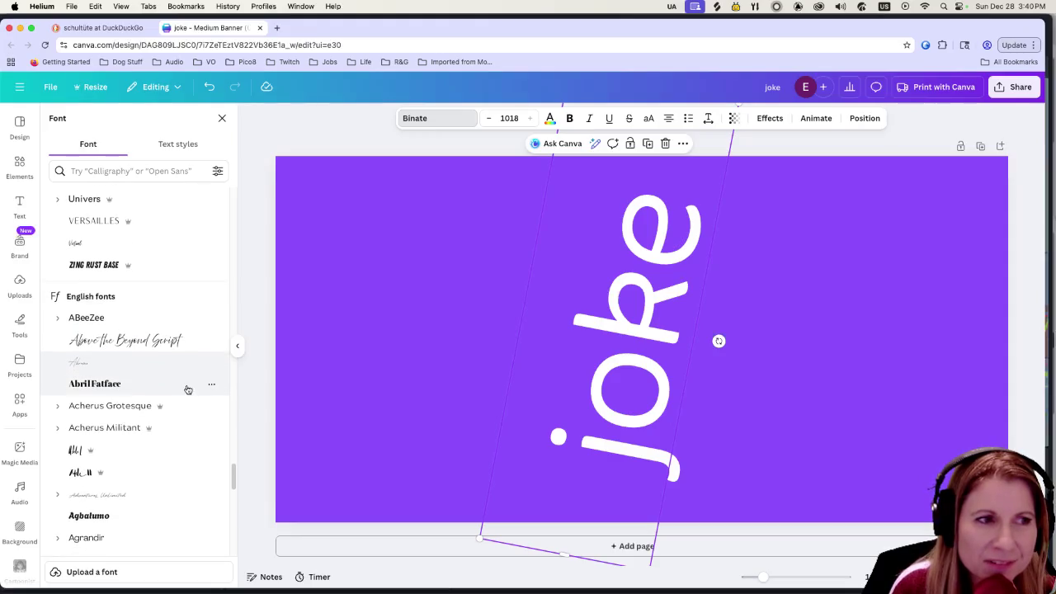
scroll(187, 390, "down", 1)
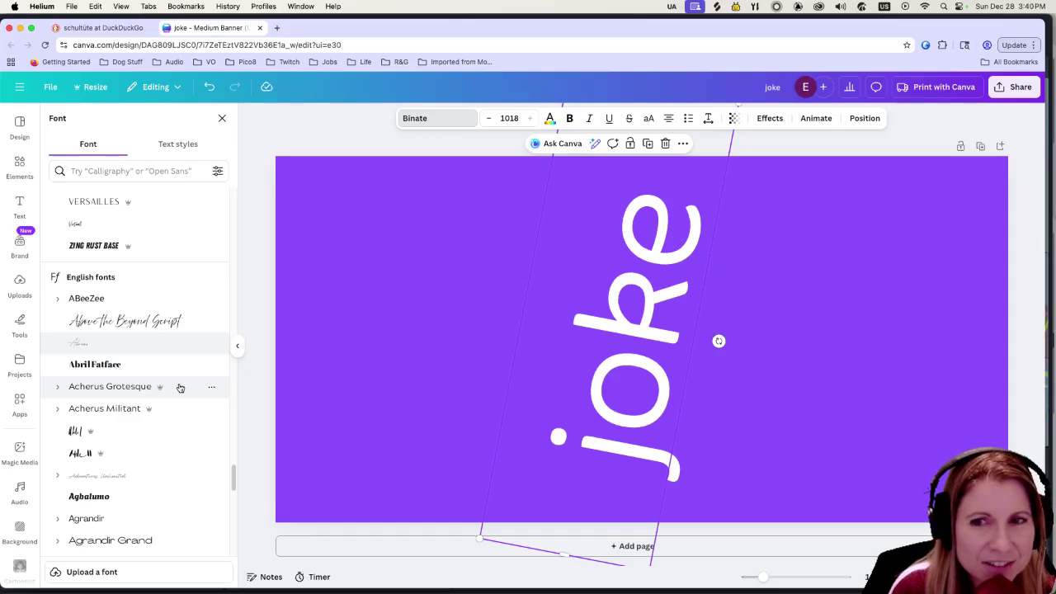
scroll(180, 388, "down", 1)
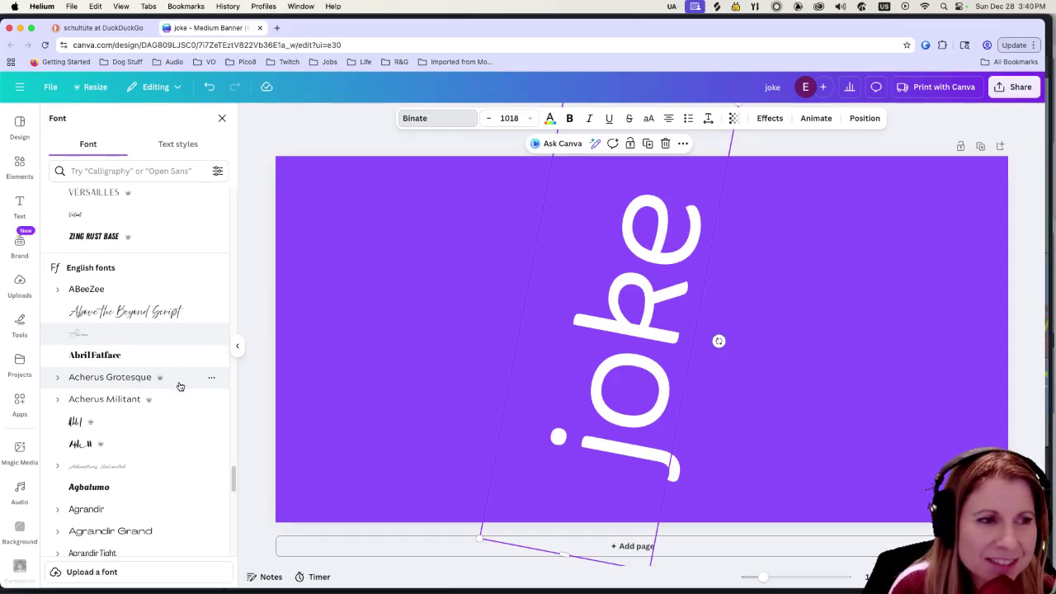
scroll(180, 387, "down", 5)
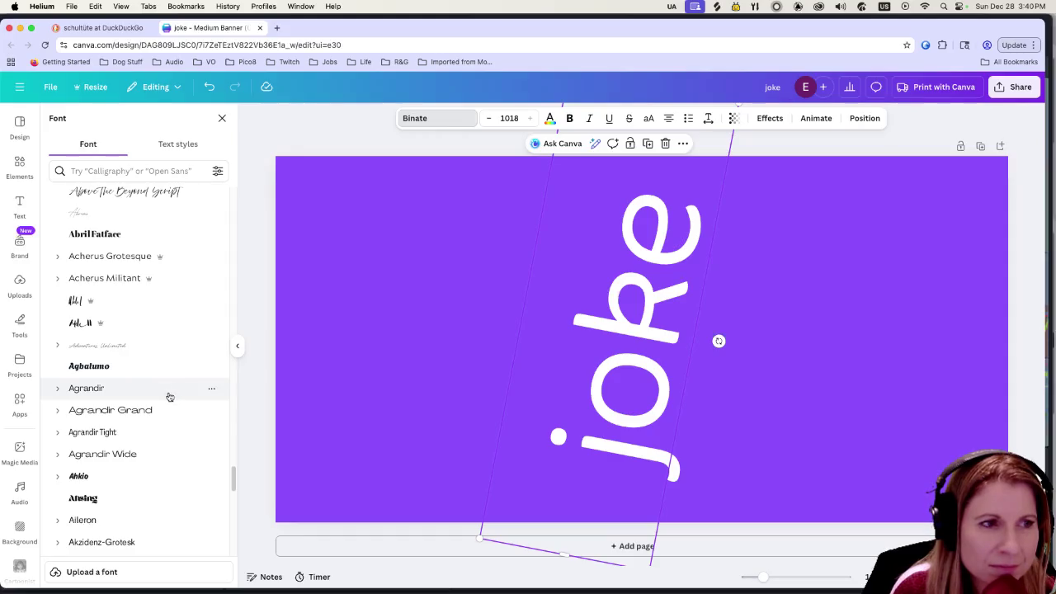
left_click(162, 405)
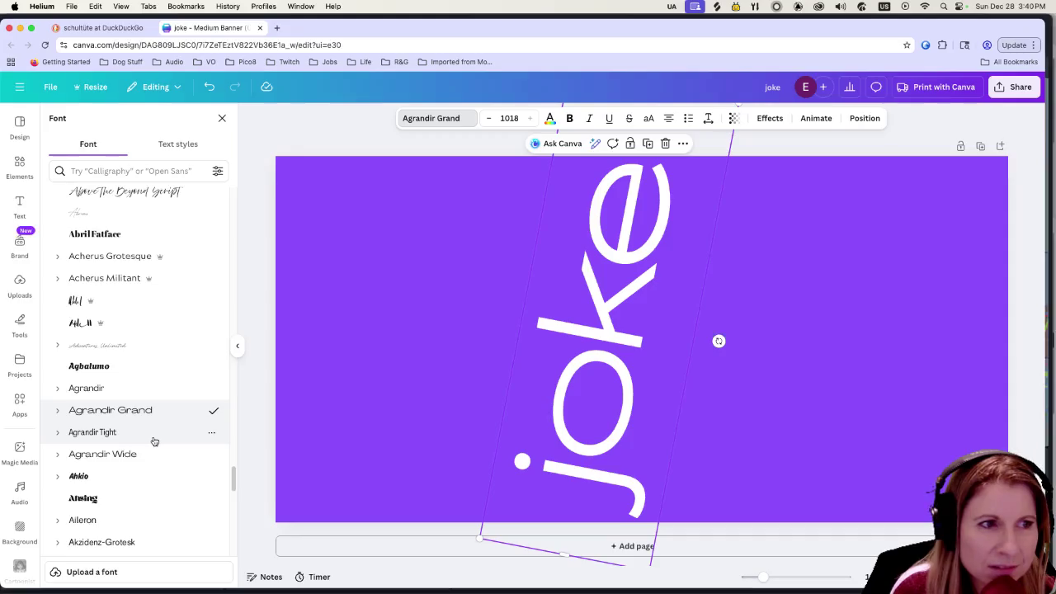
Step: Try Agrandir Tight, Agrandir Wide and Ahkio on the joke text
left_click(154, 440)
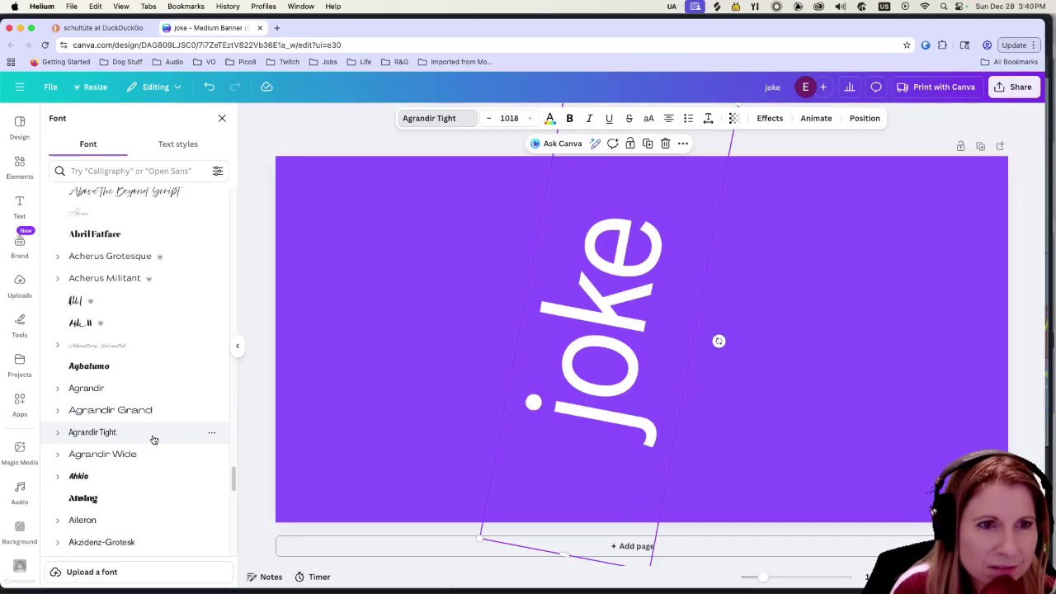
left_click(151, 452)
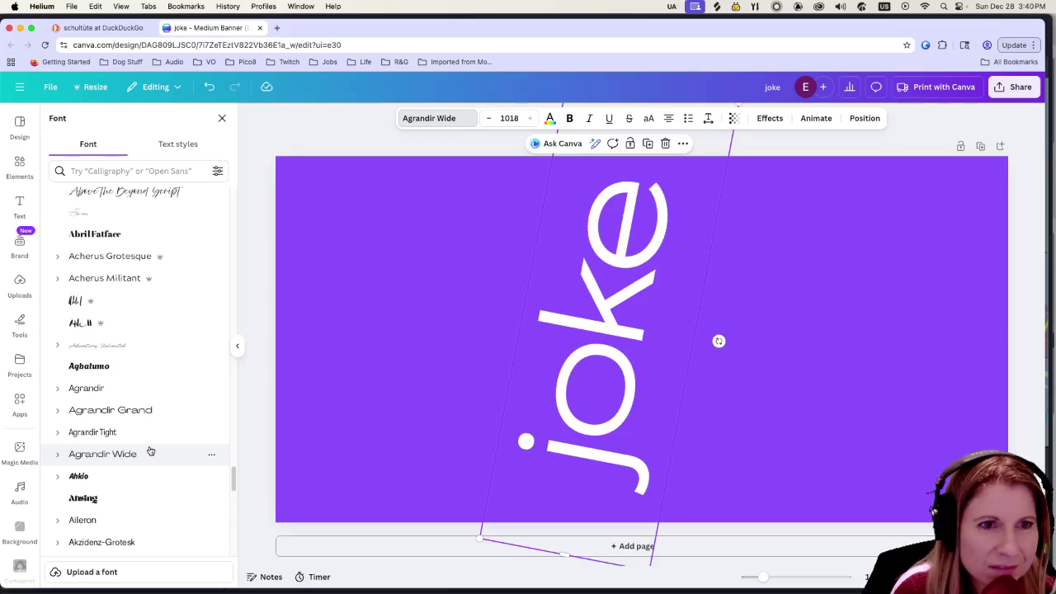
left_click(144, 477)
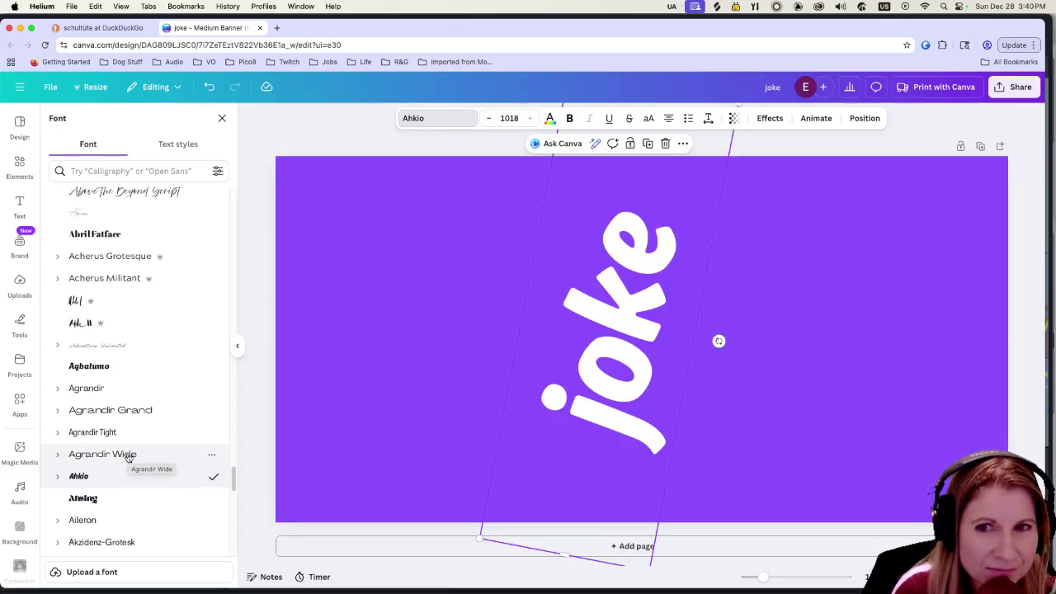
scroll(125, 450, "down", 1)
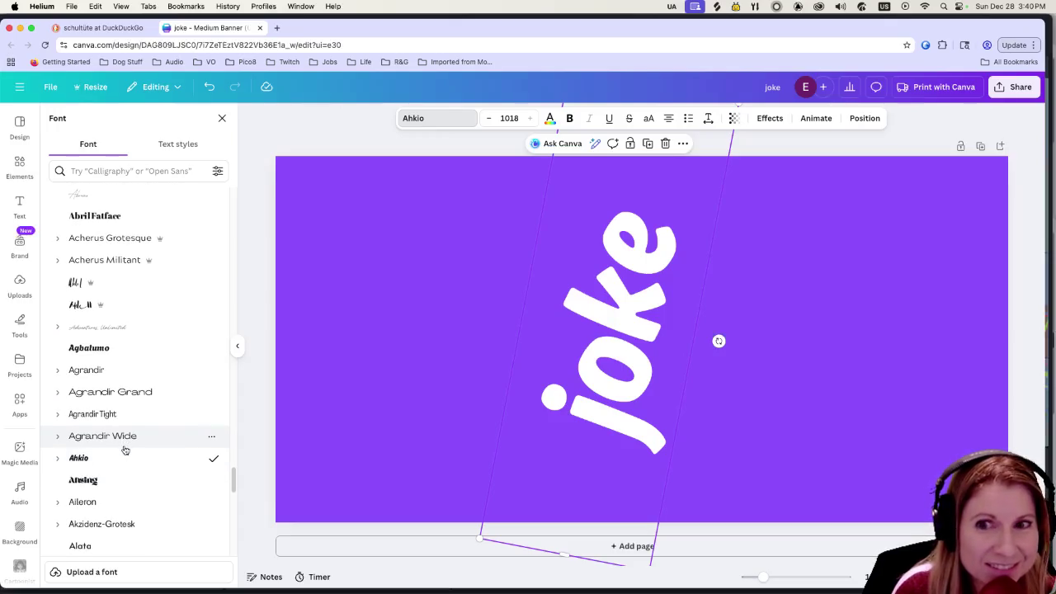
scroll(124, 449, "down", 5)
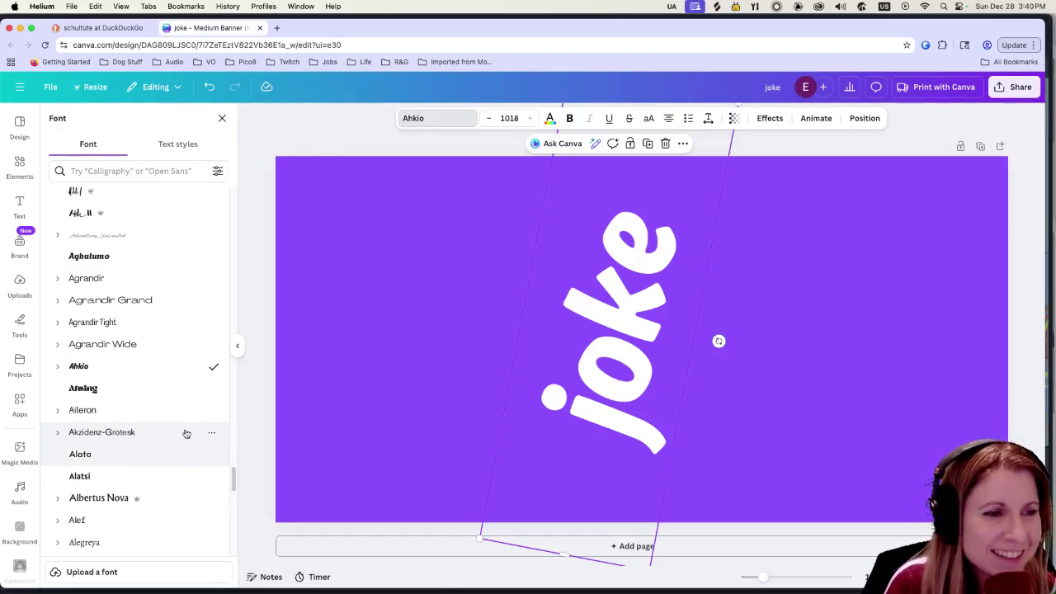
scroll(190, 430, "down", 5)
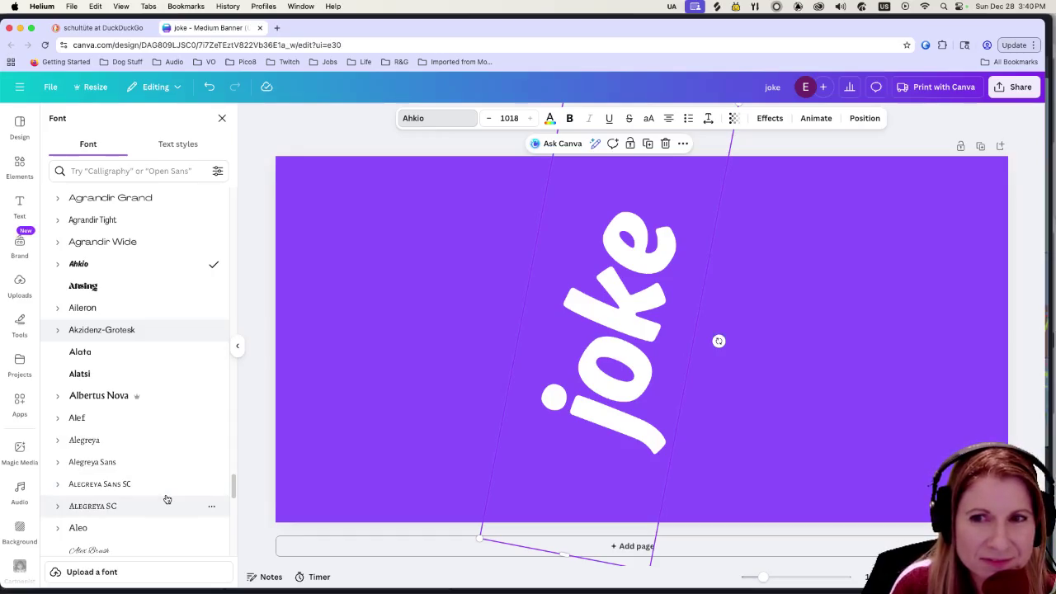
Step: Try Alata, Alatsi, Albertus Nova, Alef and Alegreya variants, ending on Alegreya Sans SC
left_click(154, 355)
left_click(147, 377)
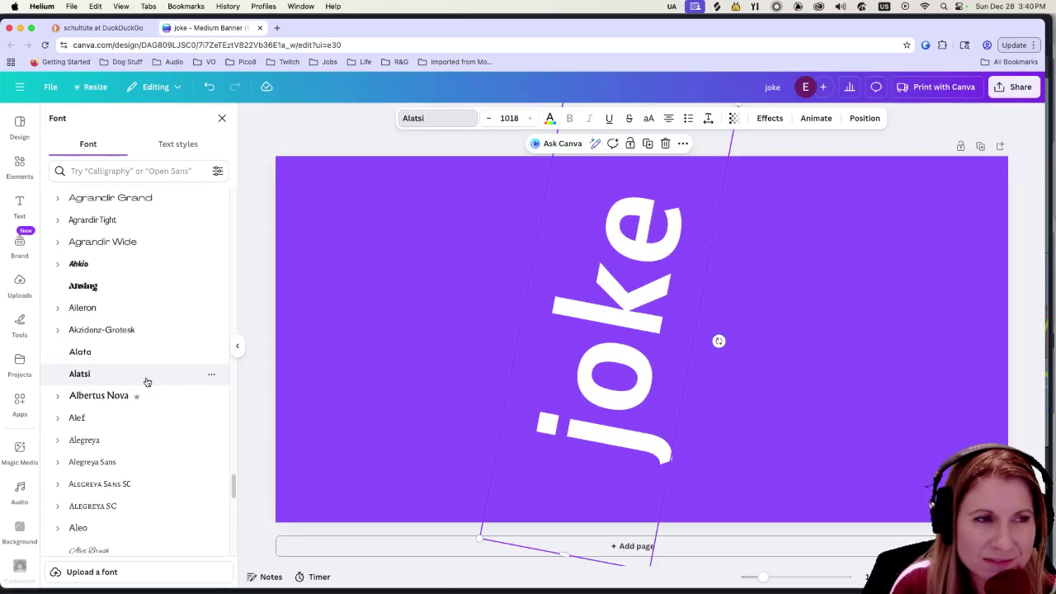
left_click(141, 396)
left_click(141, 417)
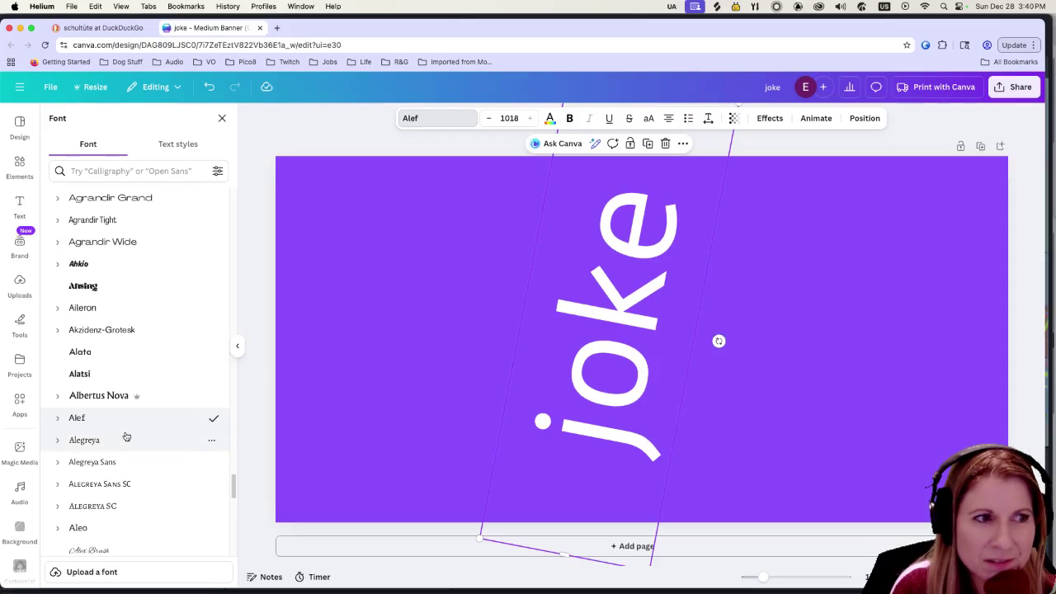
left_click(126, 438)
left_click(124, 463)
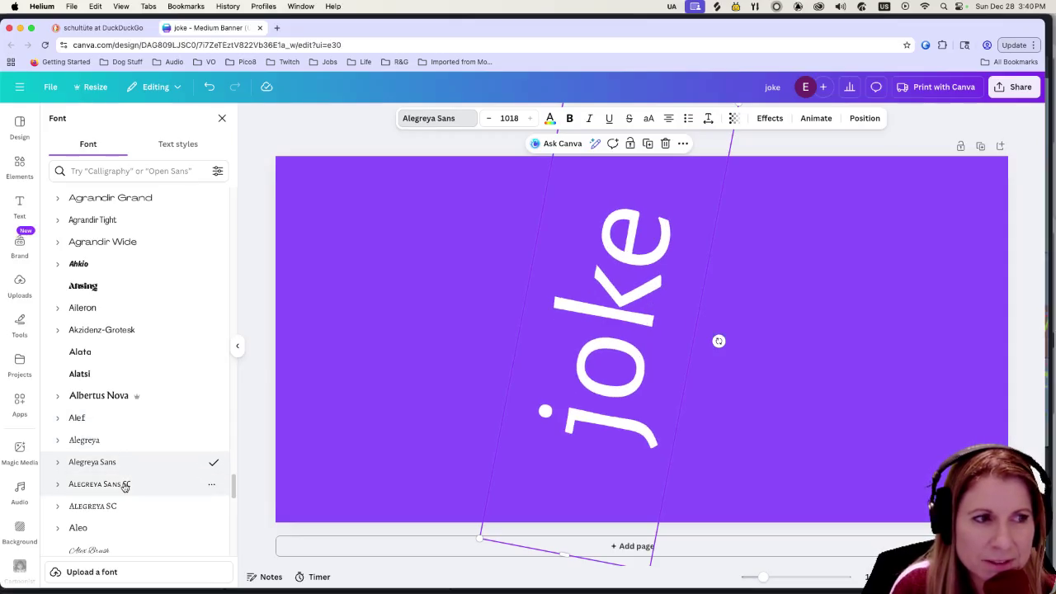
left_click(126, 485)
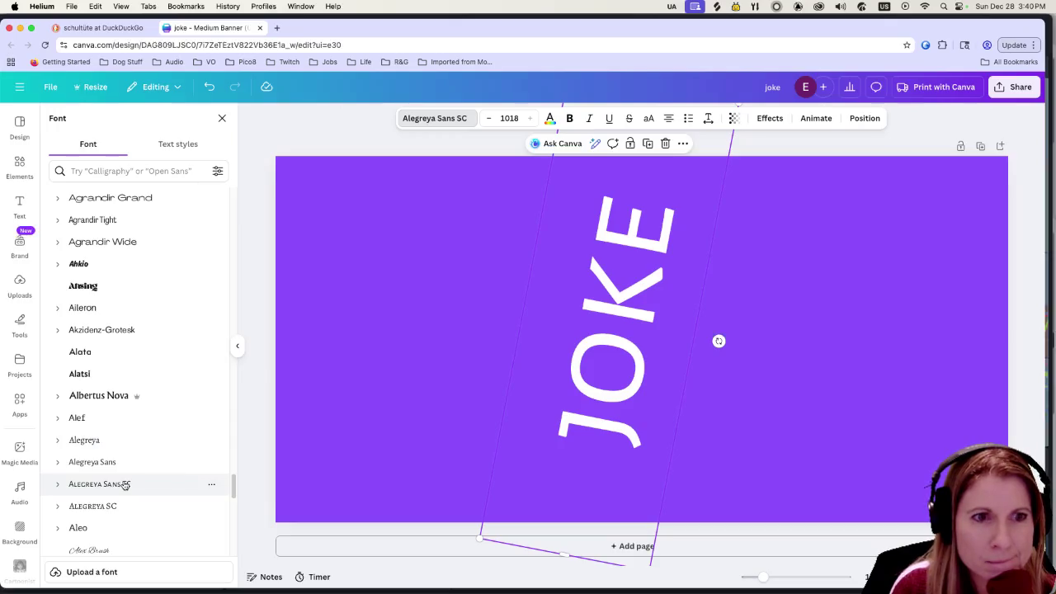
left_click(137, 170)
Step: Search for 'inter' and set the joke text in Inter at Black weight, then return to Elements
type("inter")
key("Return")
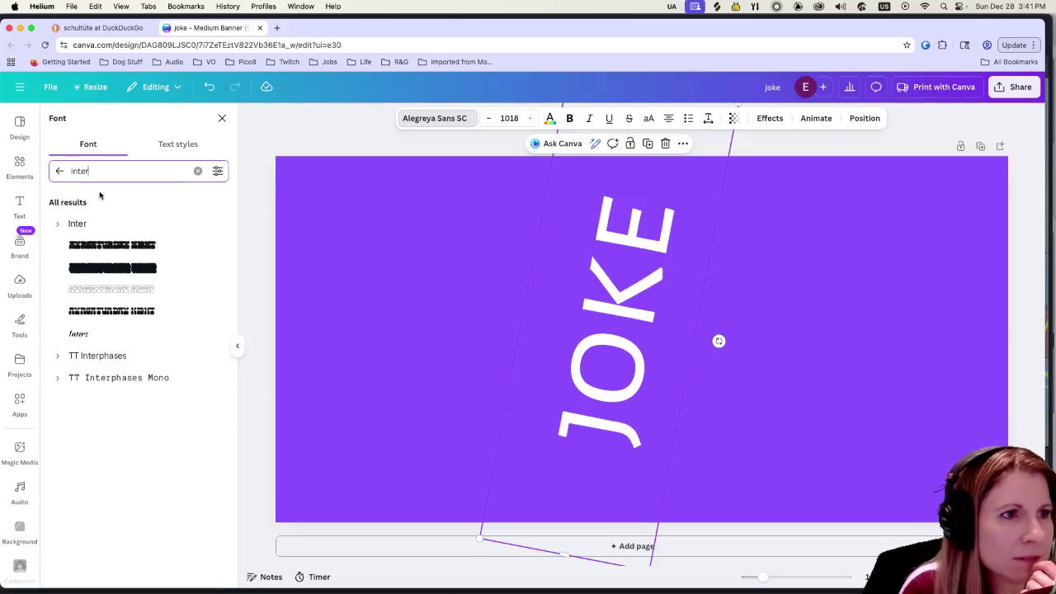
left_click(92, 223)
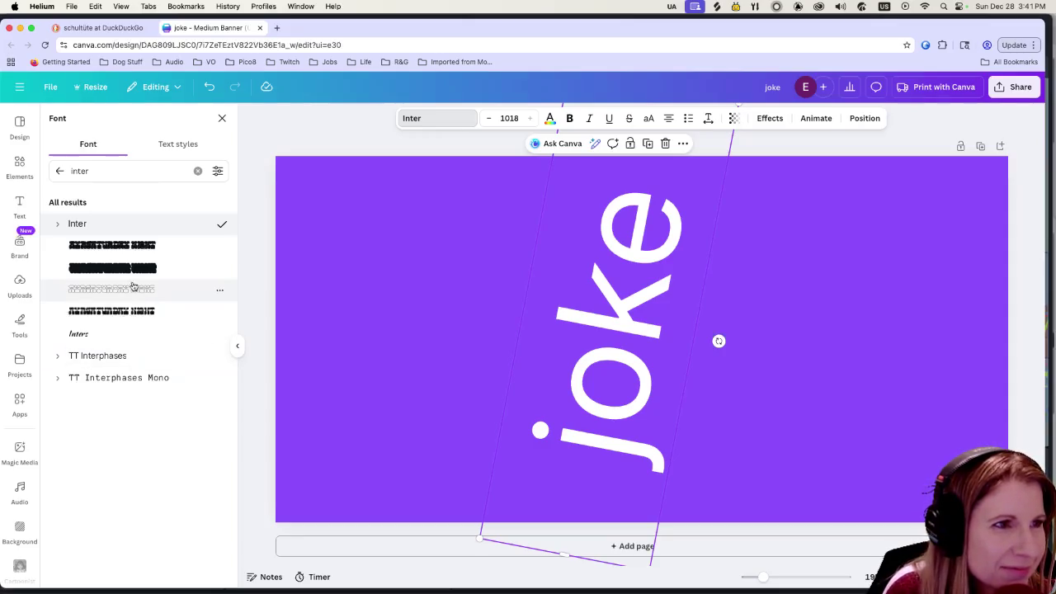
left_click(57, 226)
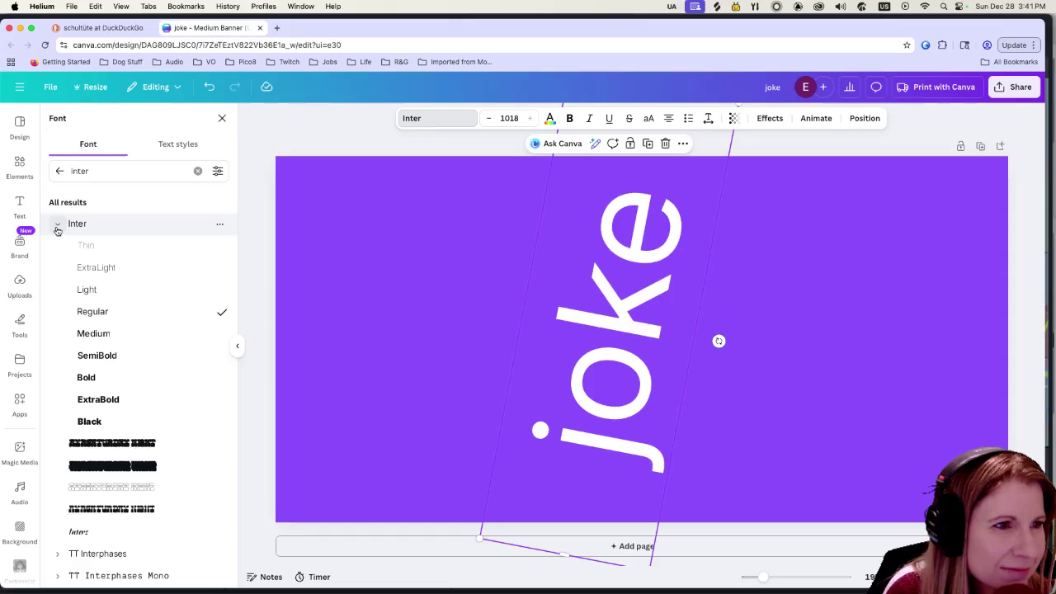
left_click(130, 384)
left_click(129, 400)
left_click(128, 424)
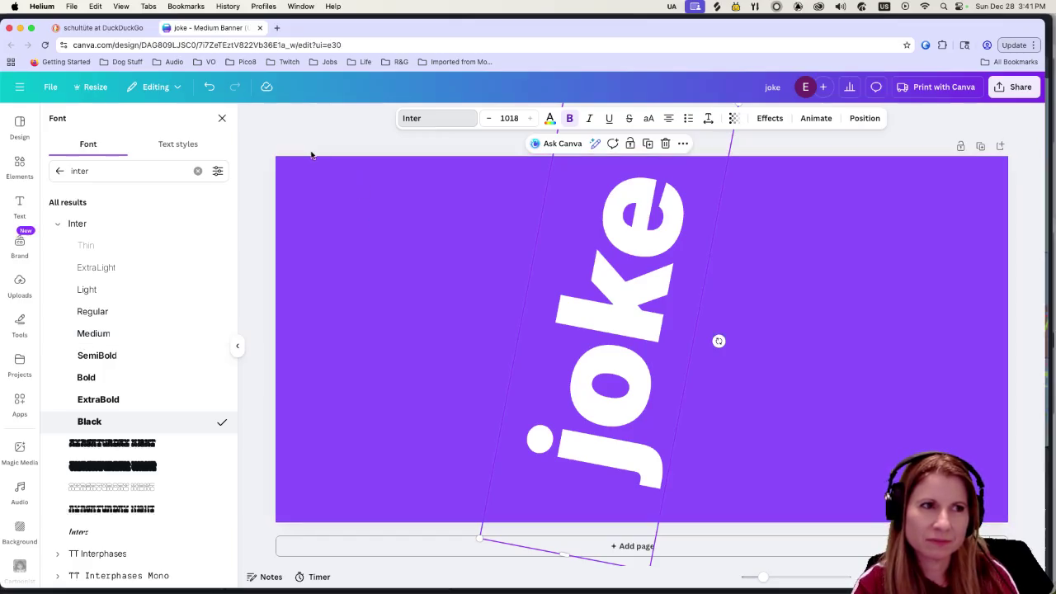
left_click(24, 169)
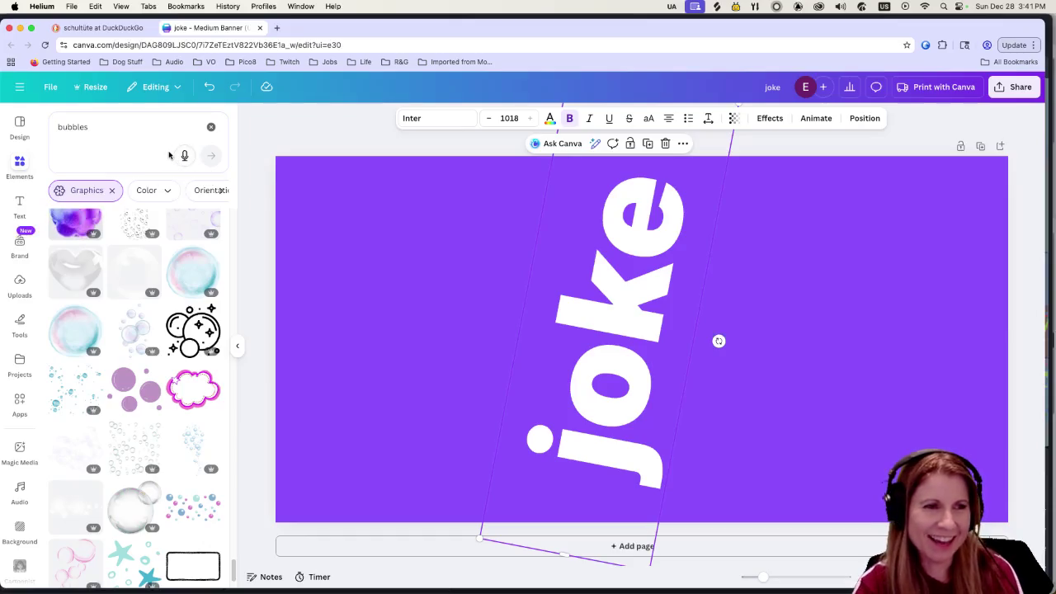
Step: Replace the 'bubbles' graphics search term with 'swish' and run the search
left_click(131, 141)
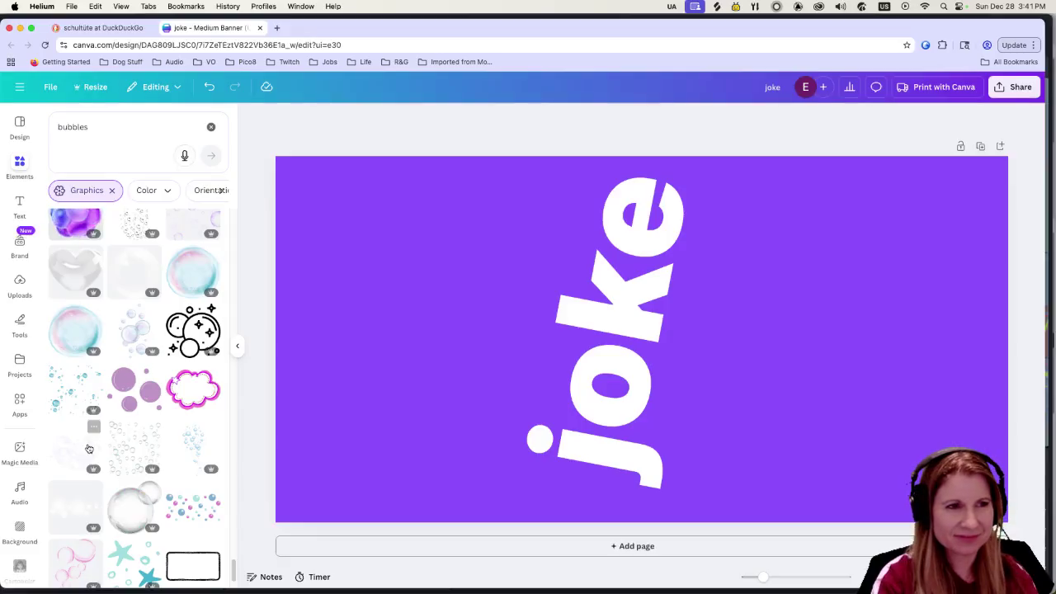
scroll(89, 426, "down", 2)
scroll(90, 446, "down", 3)
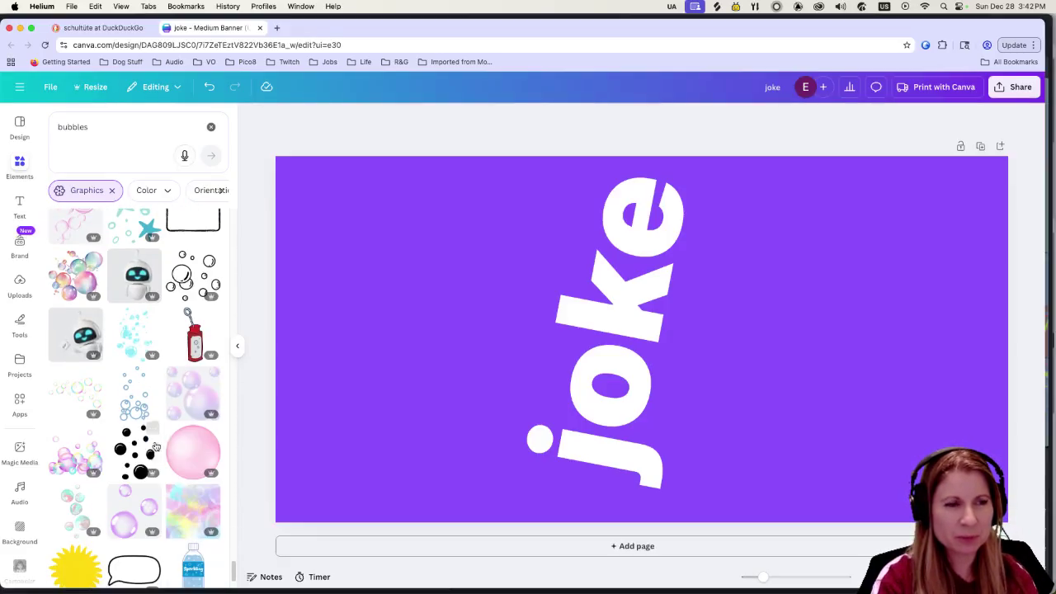
scroll(152, 454, "down", 1)
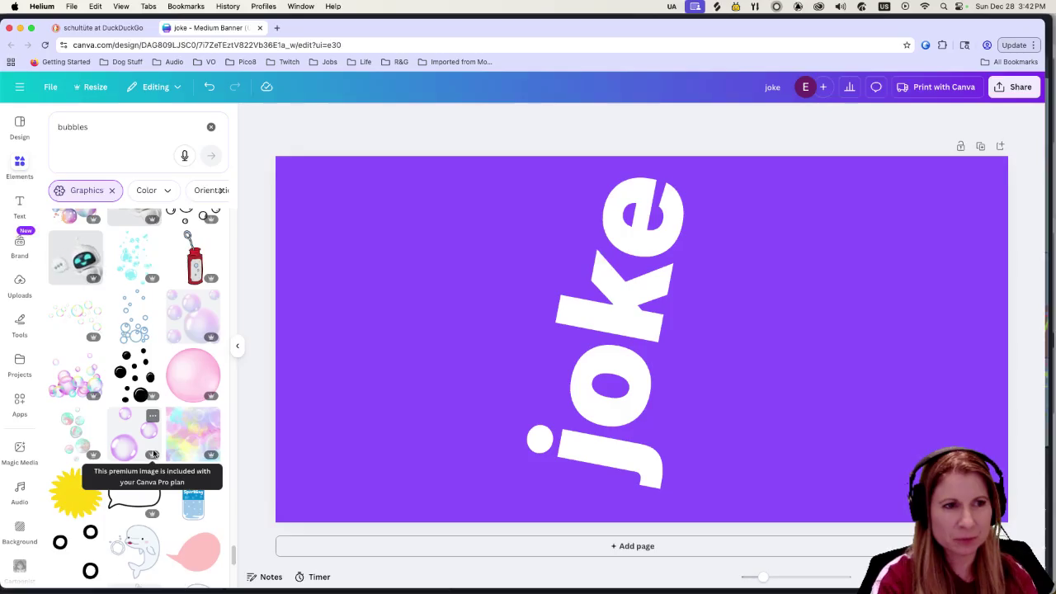
scroll(152, 462, "up", 1)
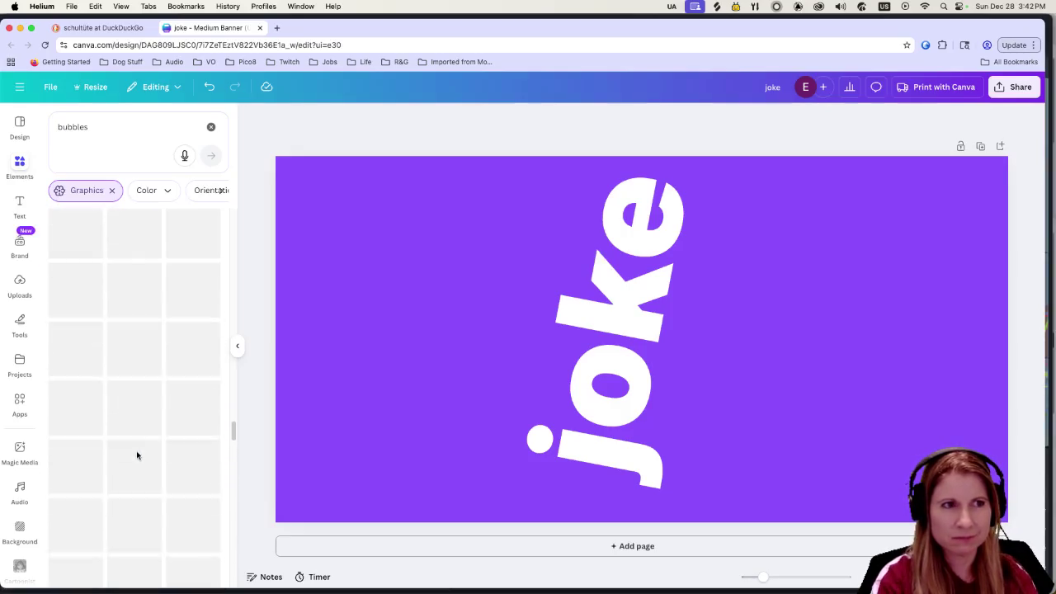
left_click(103, 129)
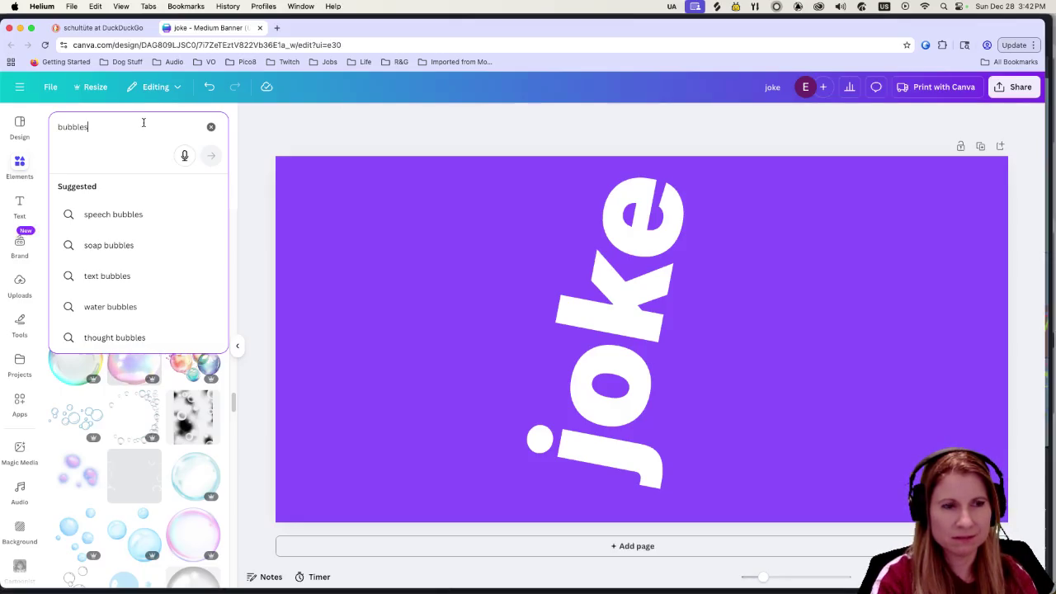
double_click(144, 122)
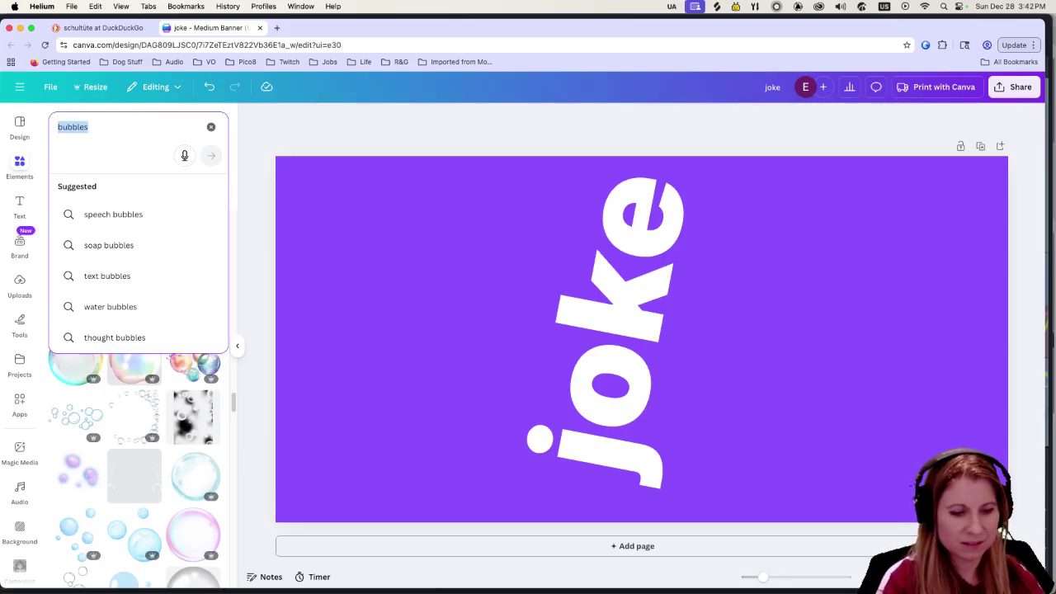
type("swish")
key("Return")
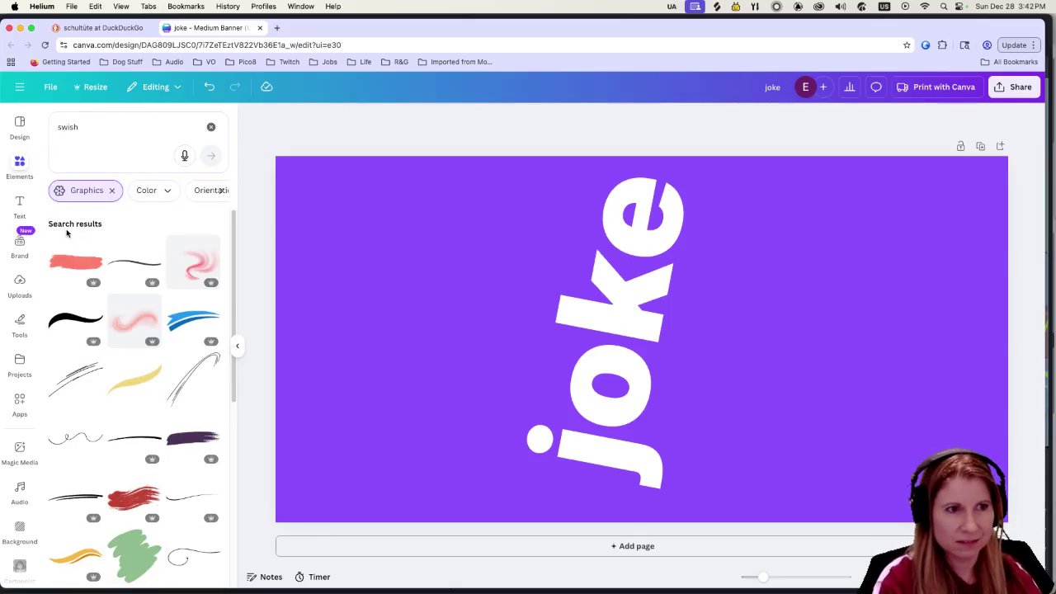
Step: Add the yellow swish graphic, rotate it about -56° and place it right of the joke text
scroll(134, 410, "down", 3)
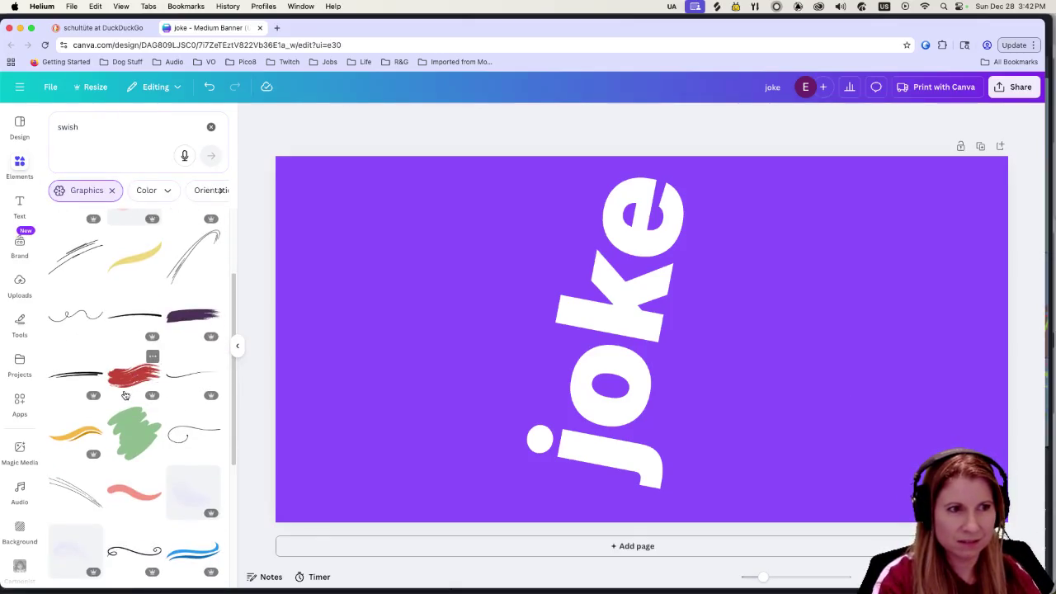
left_click(92, 415)
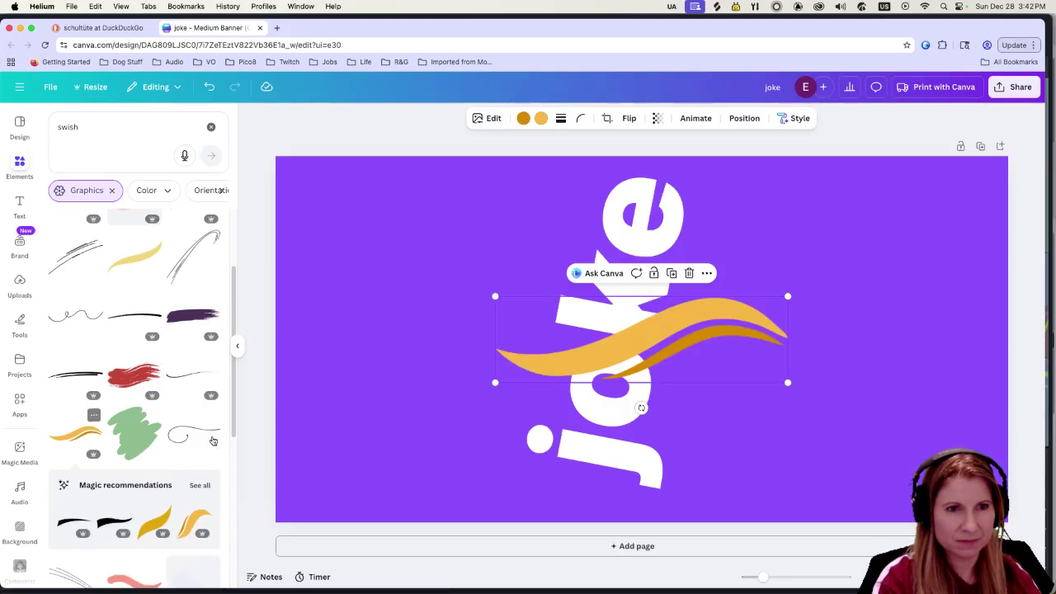
mouse_move(640, 408)
left_mouse_down()
mouse_move(688, 405)
mouse_move(709, 377)
mouse_move(704, 386)
left_mouse_up()
mouse_move(634, 366)
left_mouse_down()
mouse_move(685, 342)
mouse_move(691, 326)
left_mouse_up()
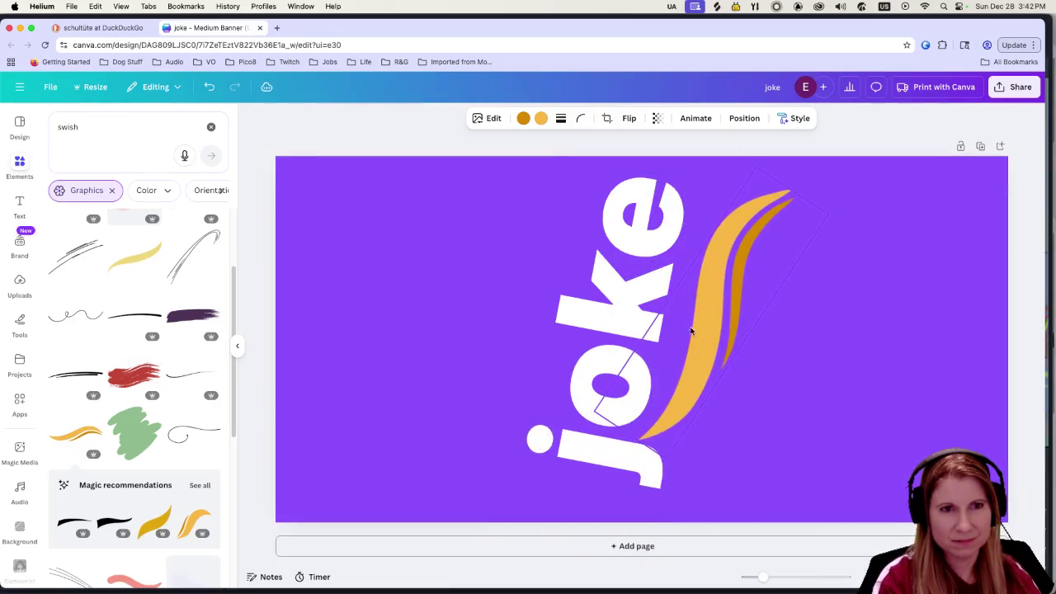
left_click(346, 167)
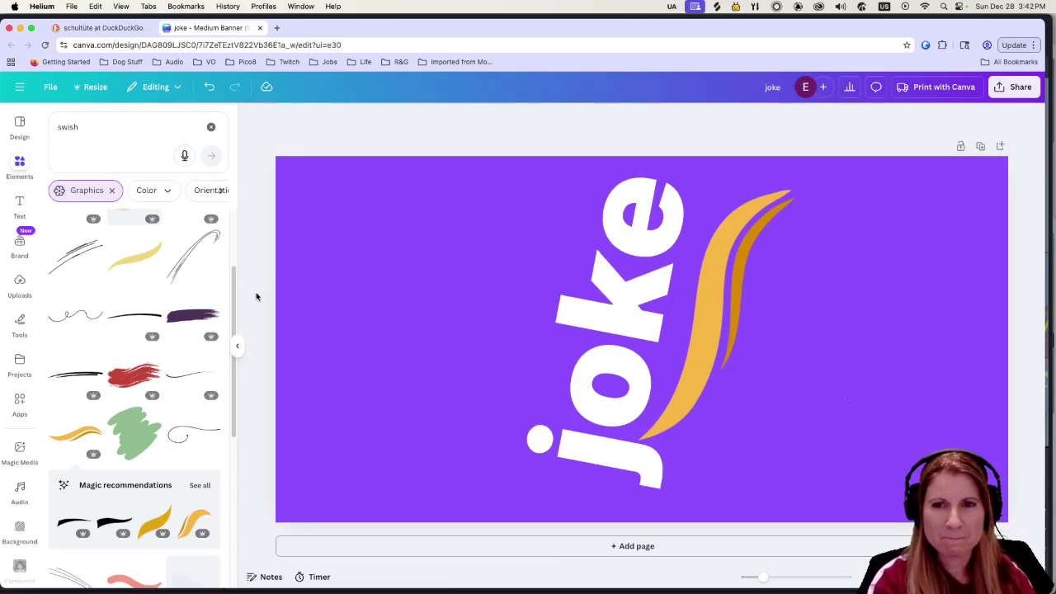
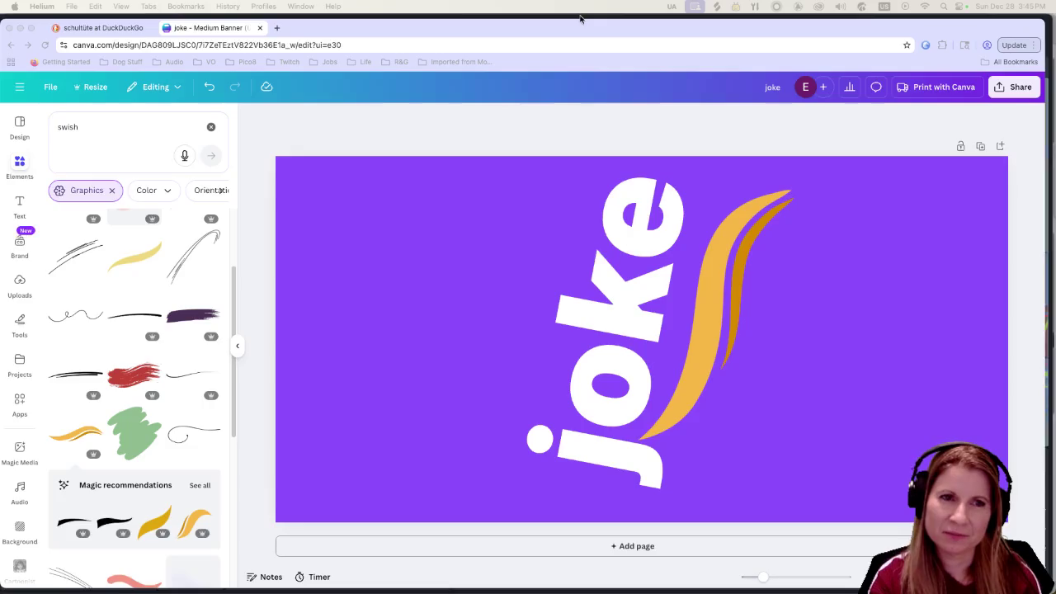
Step: Drag the browser with the purple joke banner to the right to uncover the Godot editor
left_click_drag(375, 33, 895, 28)
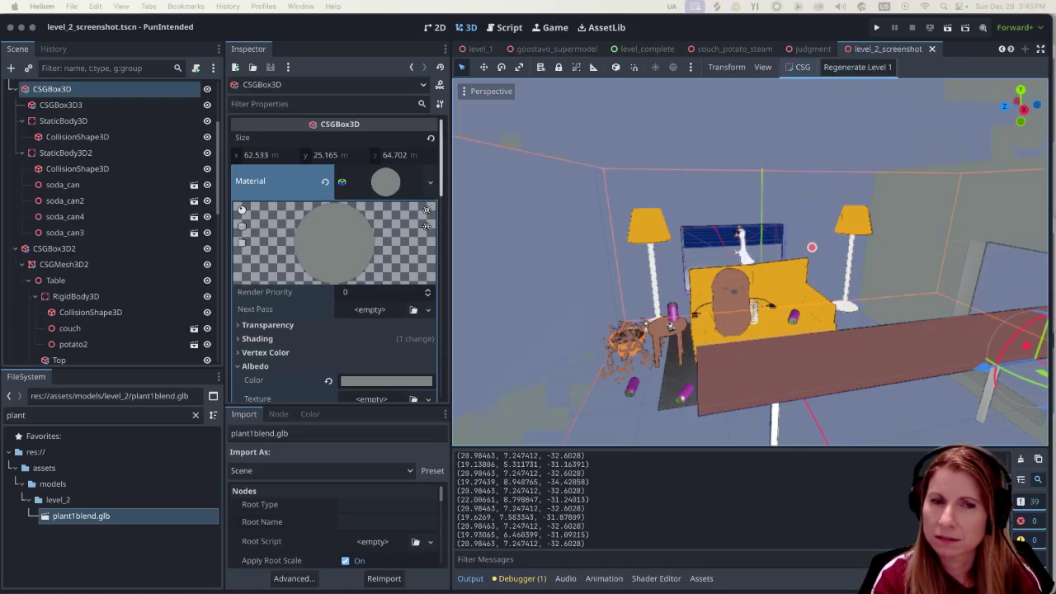
Step: Save plant1blend.blend in Blender and glance at the File > Open Recent list
mouse_move(880, 582)
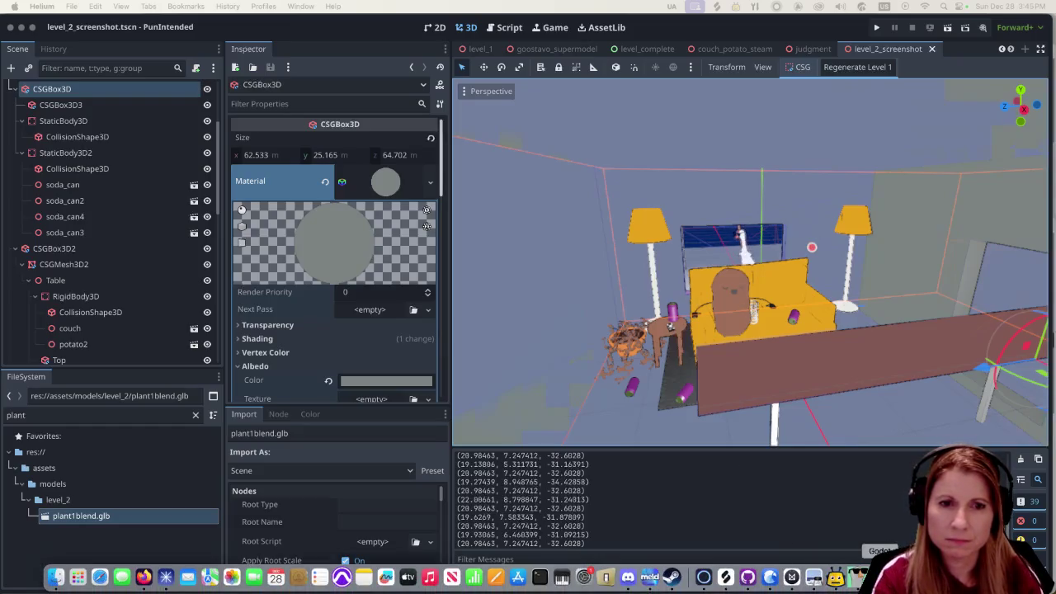
left_click(879, 577)
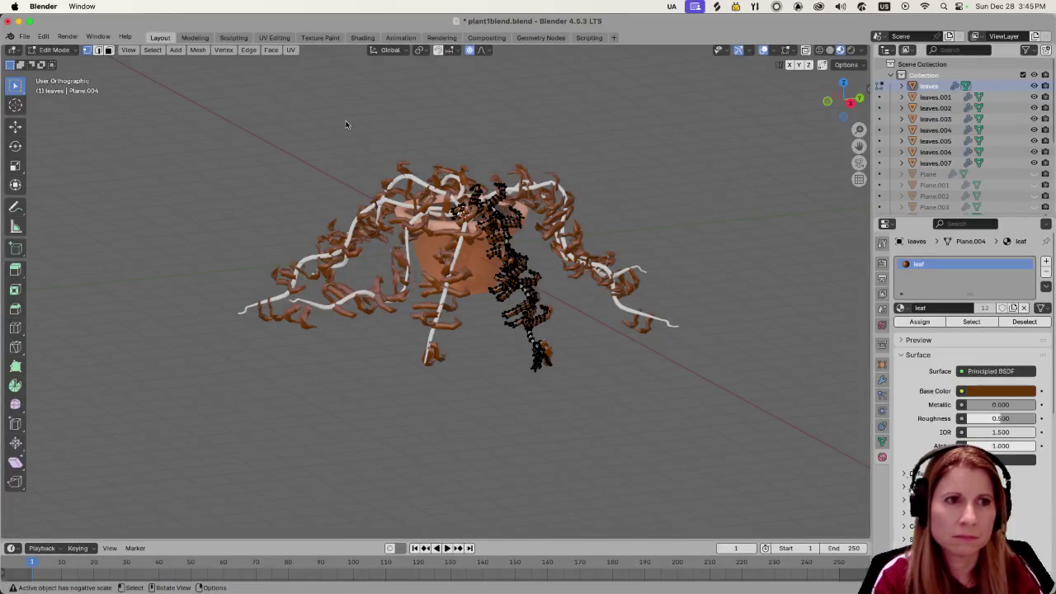
key("super+s")
left_click(25, 37)
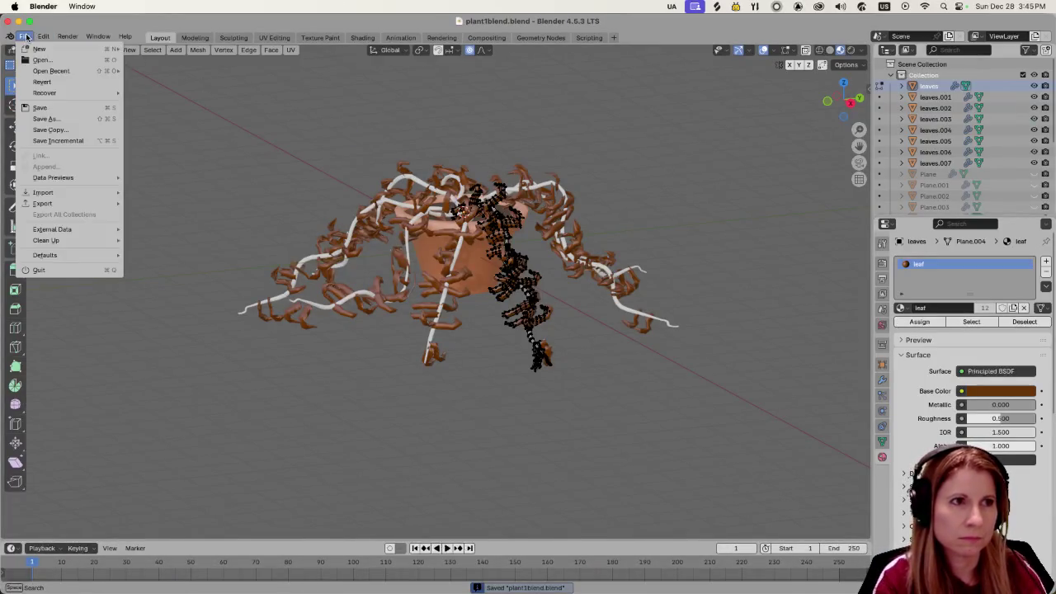
mouse_move(39, 71)
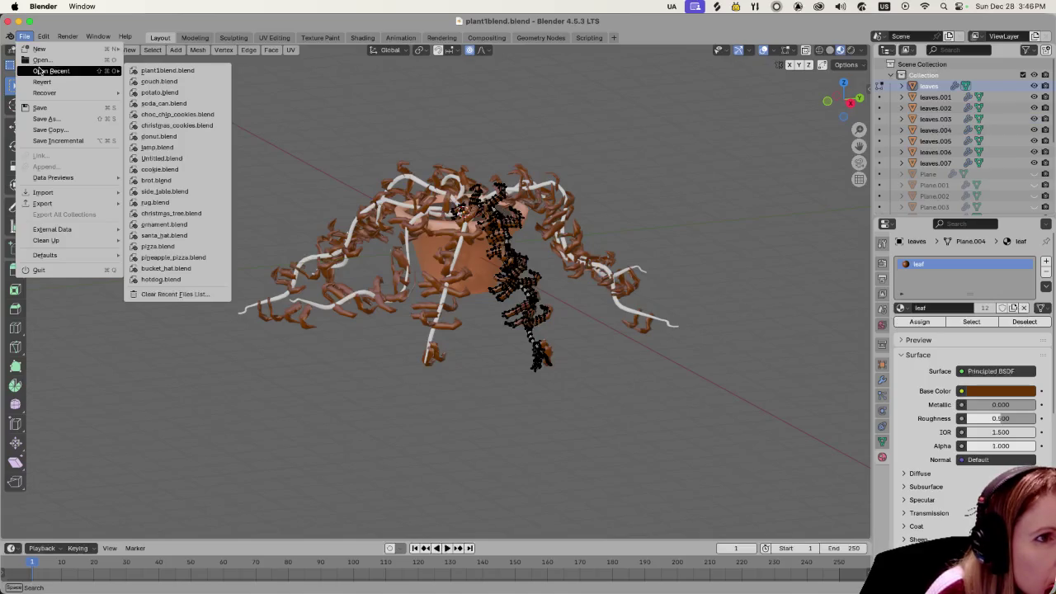
left_click(516, 423)
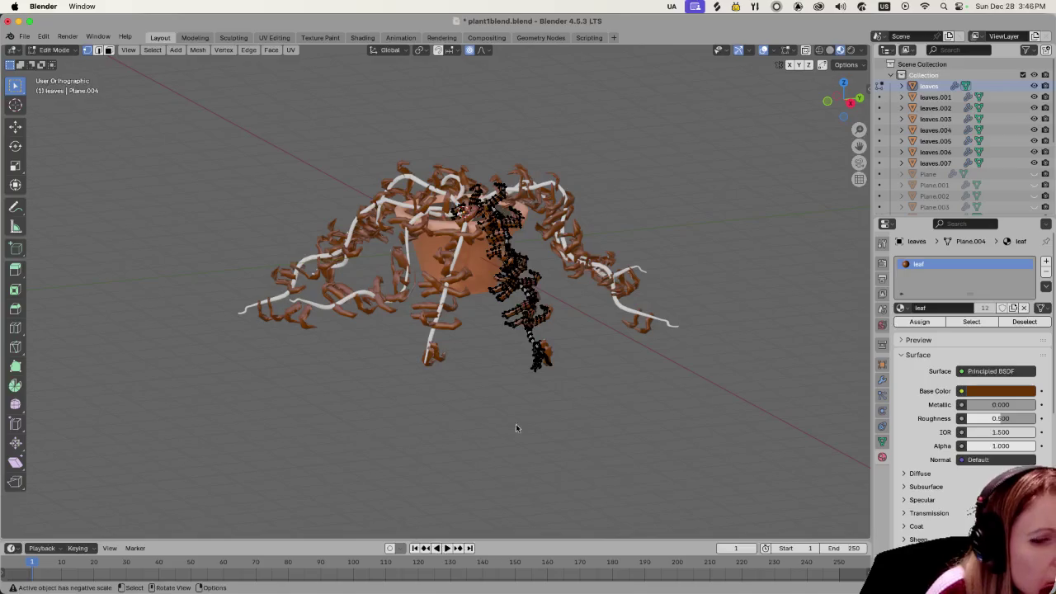
left_click(835, 577)
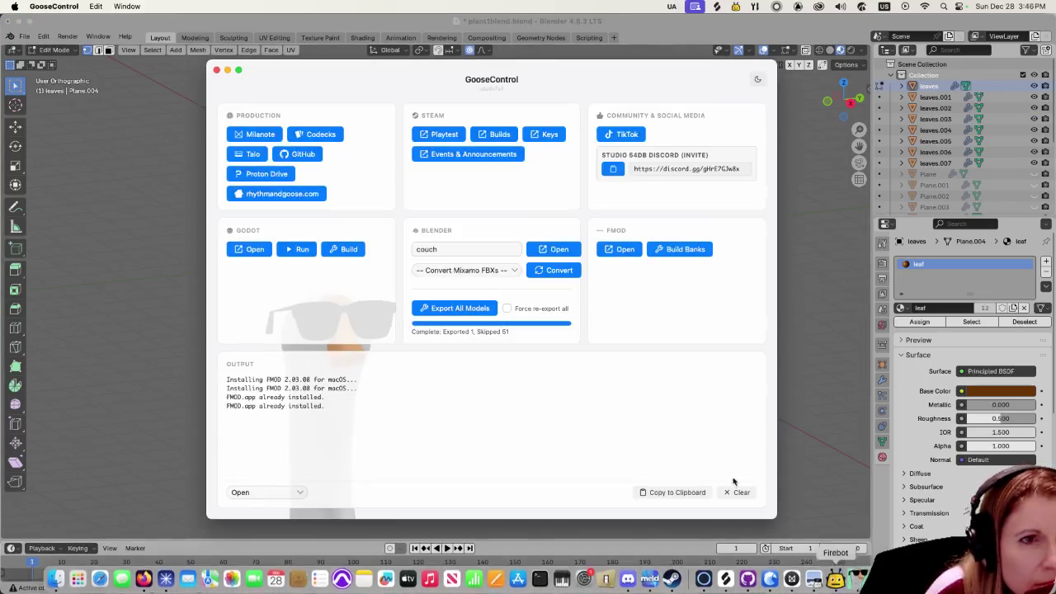
Step: Enter the soda_can_potato model in GooseControl's Blender model name field to open it
left_click(503, 248)
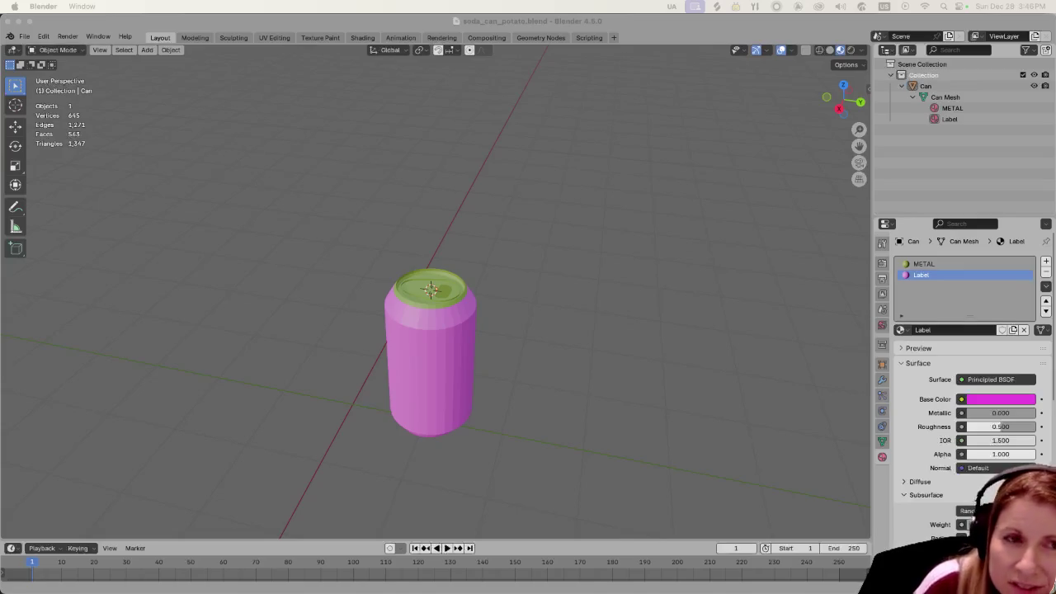
Step: Orbit and zoom in on the pink soda can, then go back to Godot's file filter
mouse_move(575, 388)
left_mouse_down()
mouse_move(588, 363)
mouse_move(566, 369)
left_mouse_up()
scroll(566, 369, "up", 3)
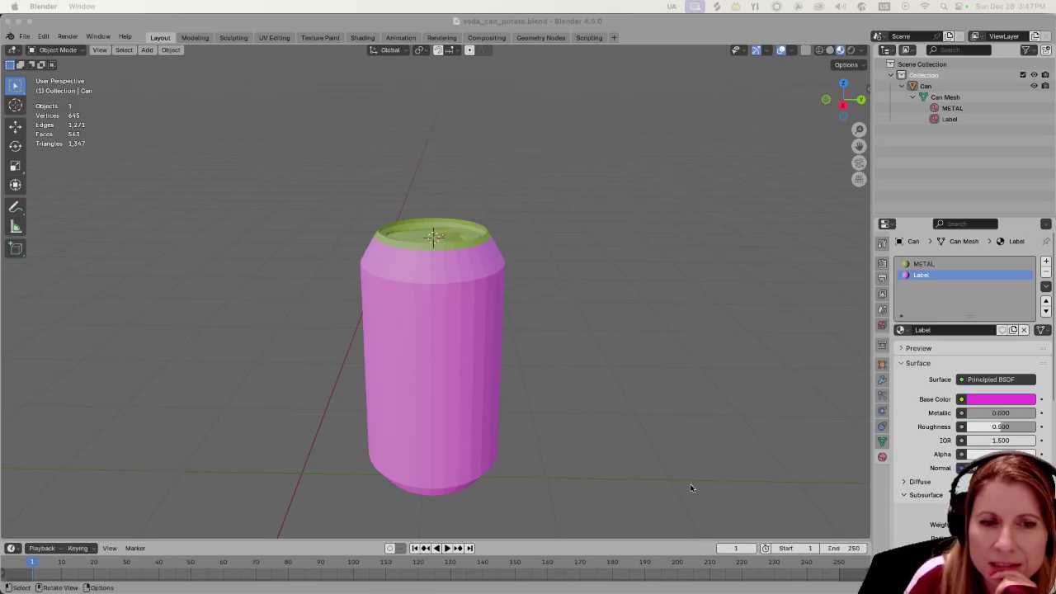
left_click(860, 577)
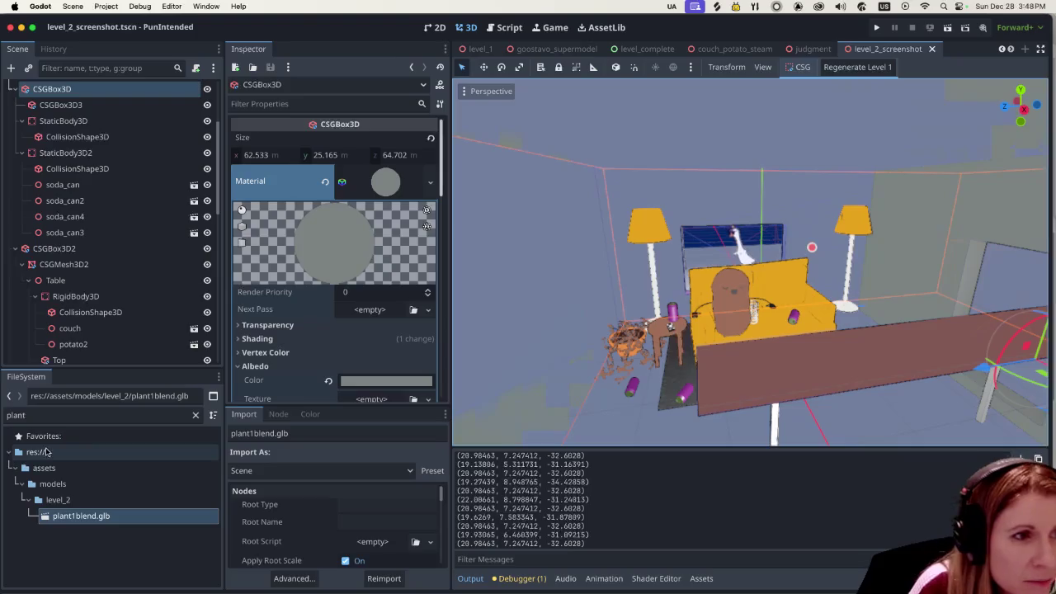
left_click(67, 415)
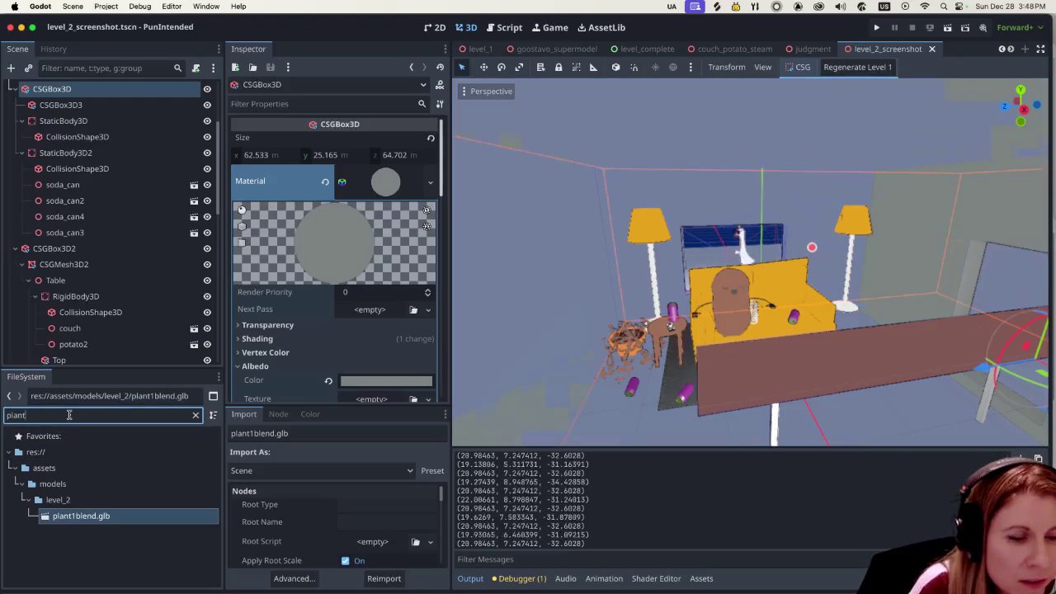
Step: Filter FileSystem for 'soda' and open soda_can_potato.glb's import settings with Label selected
key("BackSpace")
key("BackSpace")
key("BackSpace")
type("soda")
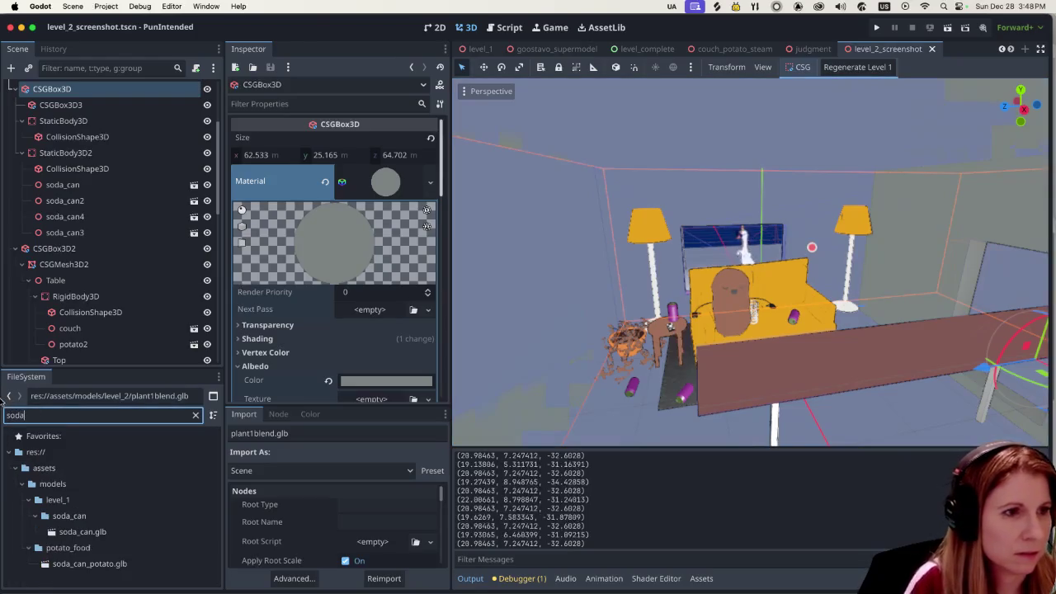
double_click(169, 565)
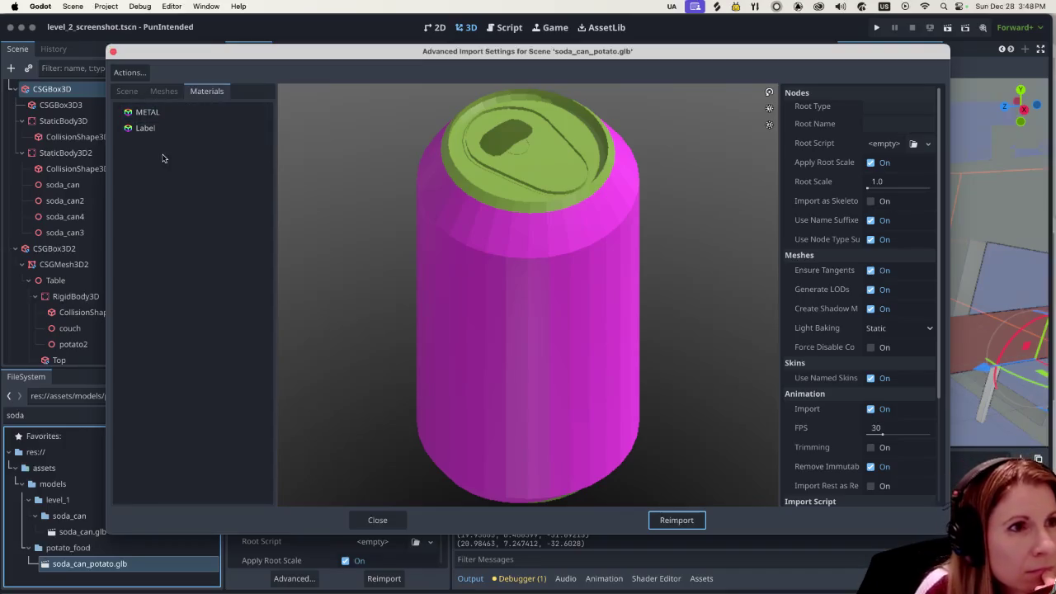
left_click(171, 127)
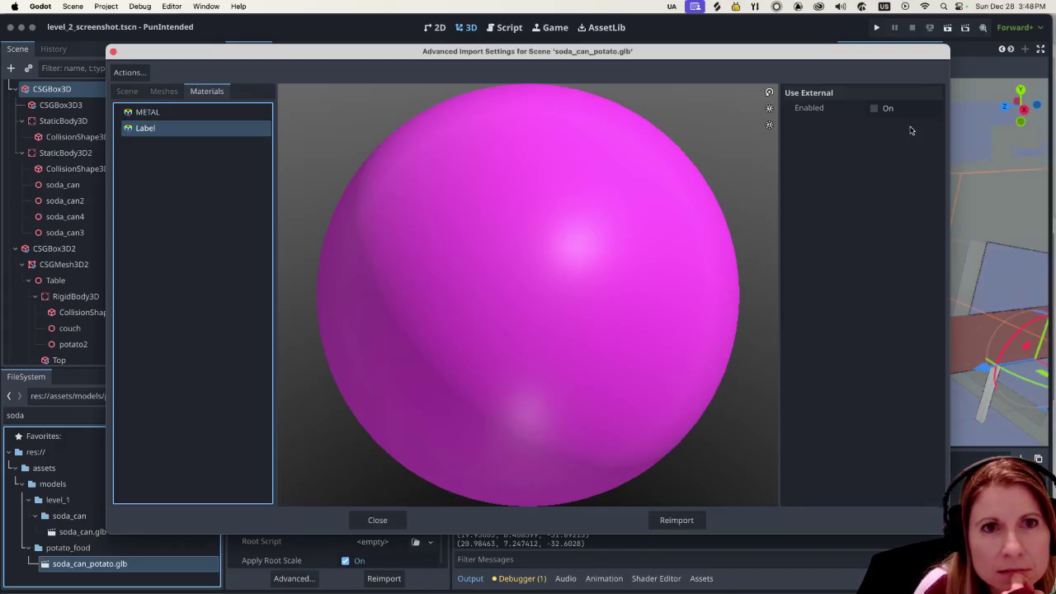
Step: Turn on Use External for the Label material and bring up its file picker
left_click(876, 108)
left_click(934, 127)
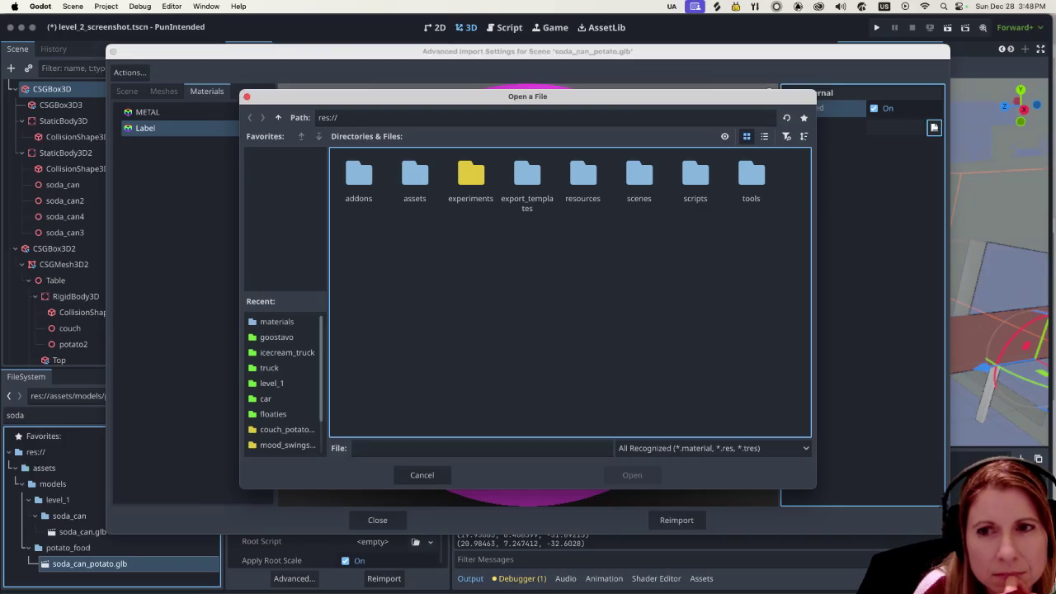
key("super+Tab")
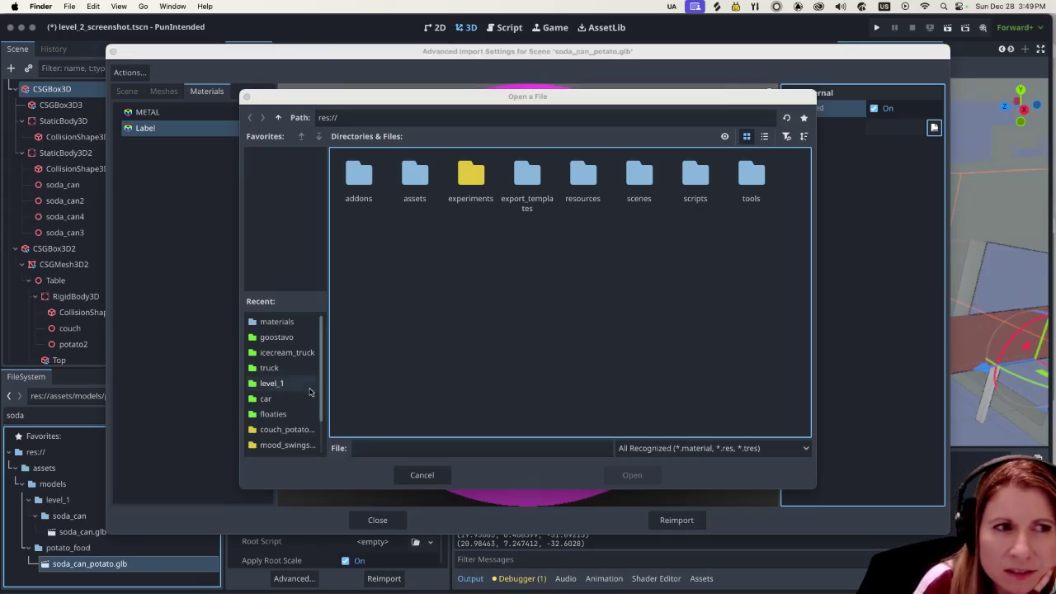
scroll(312, 394, "down", 3)
scroll(308, 393, "up", 3)
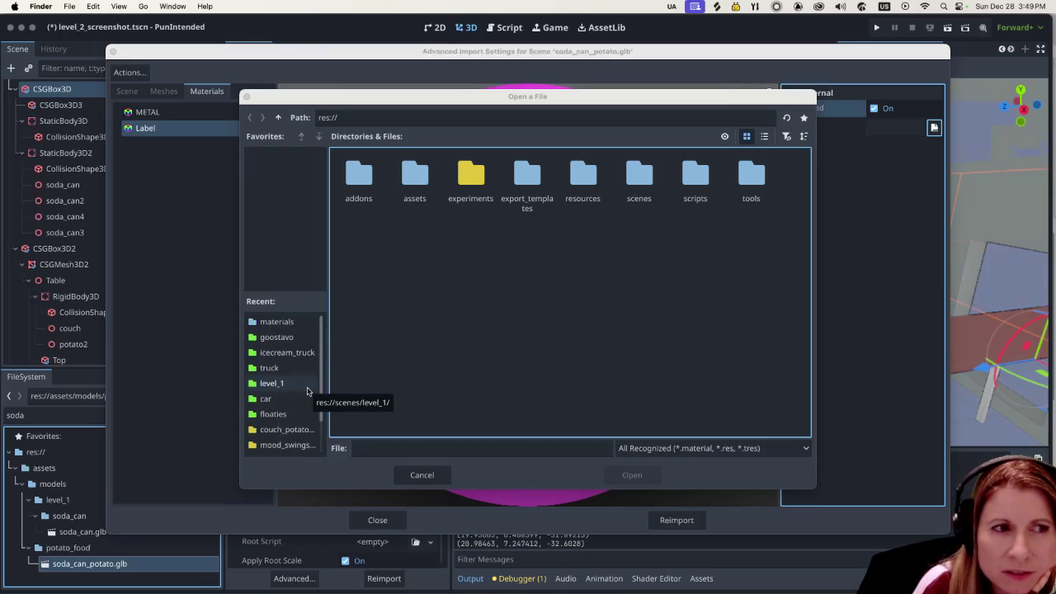
scroll(308, 391, "down", 3)
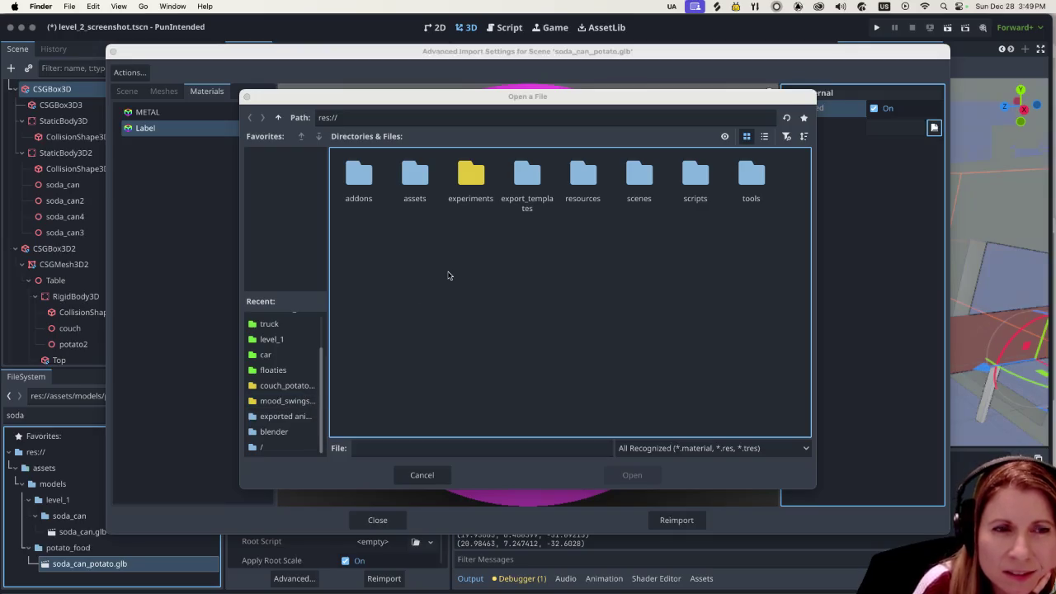
left_click(277, 117)
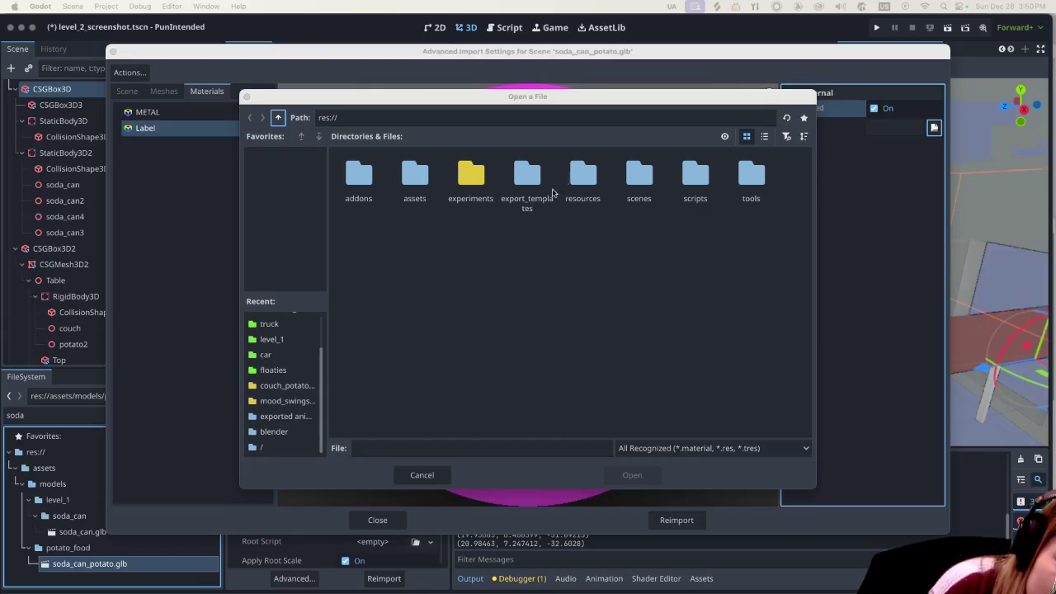
Step: Browse res://resources/materials, then res://assets/textures, looking for a Label material
double_click(589, 182)
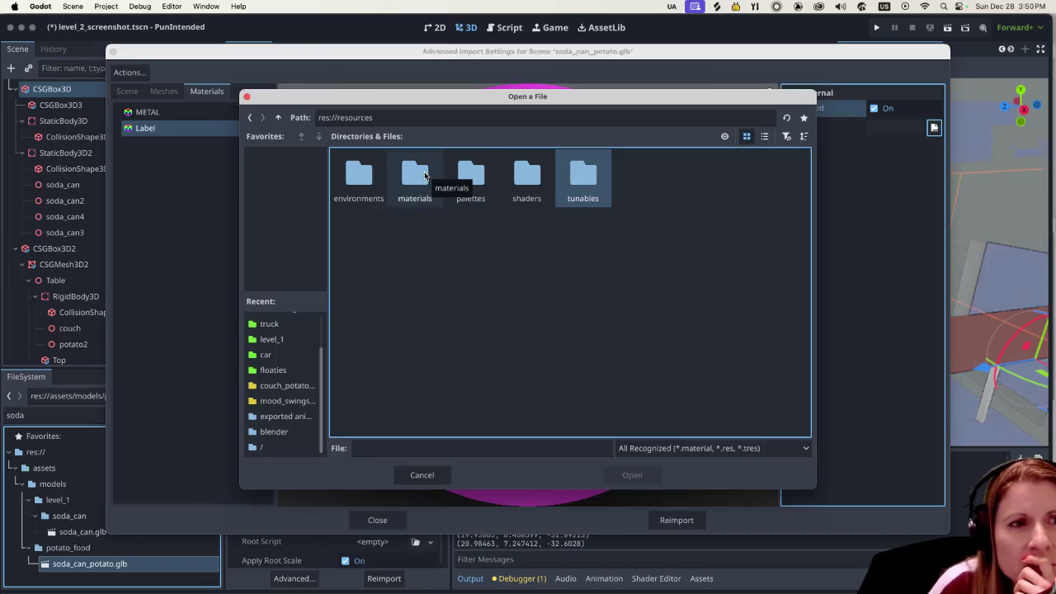
double_click(424, 175)
scroll(528, 313, "down", 2)
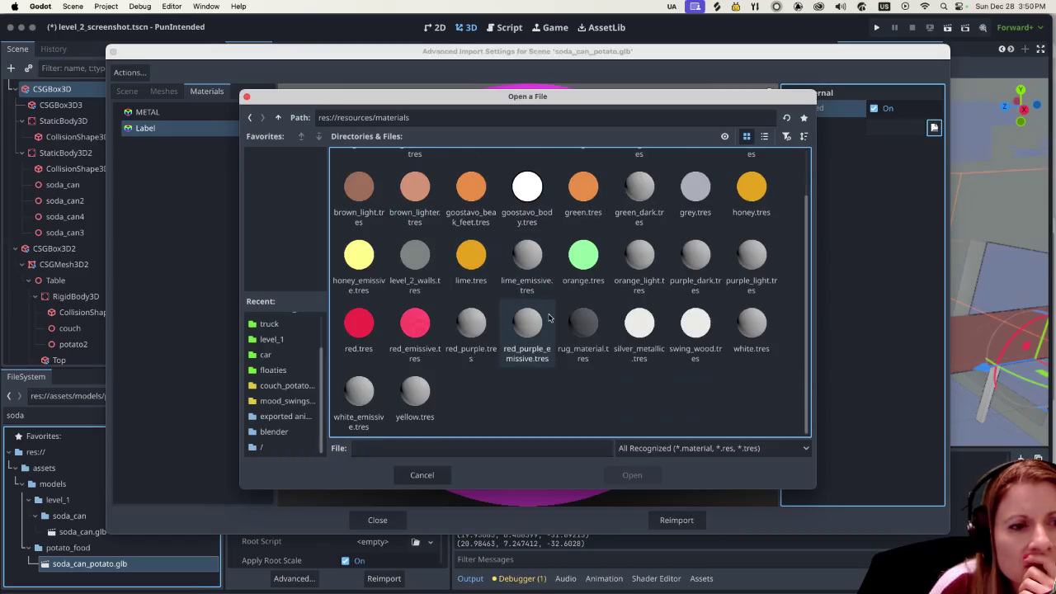
scroll(547, 317, "up", 1)
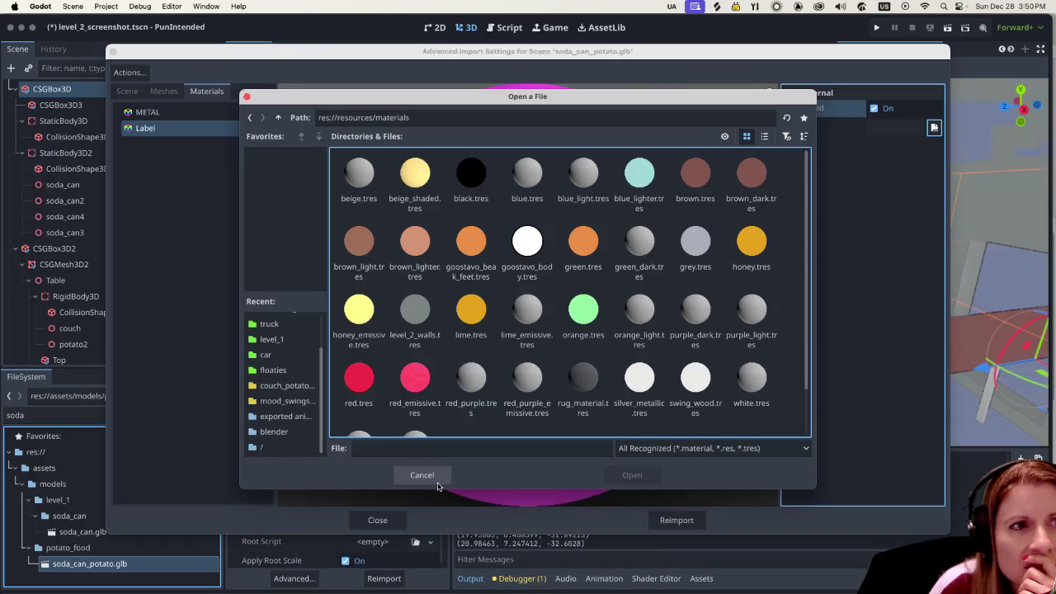
left_click(277, 117)
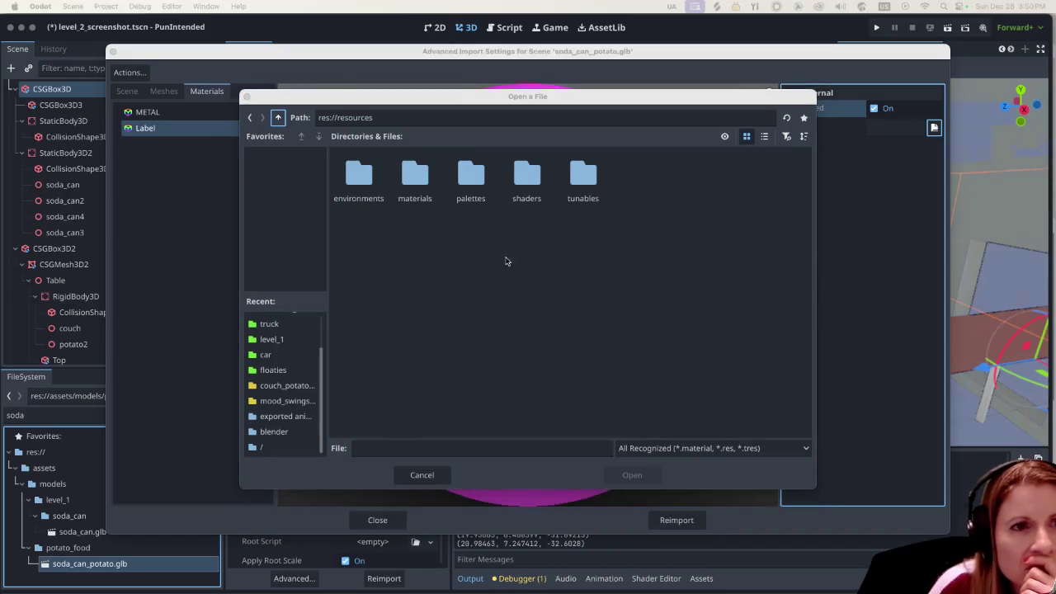
left_click(278, 120)
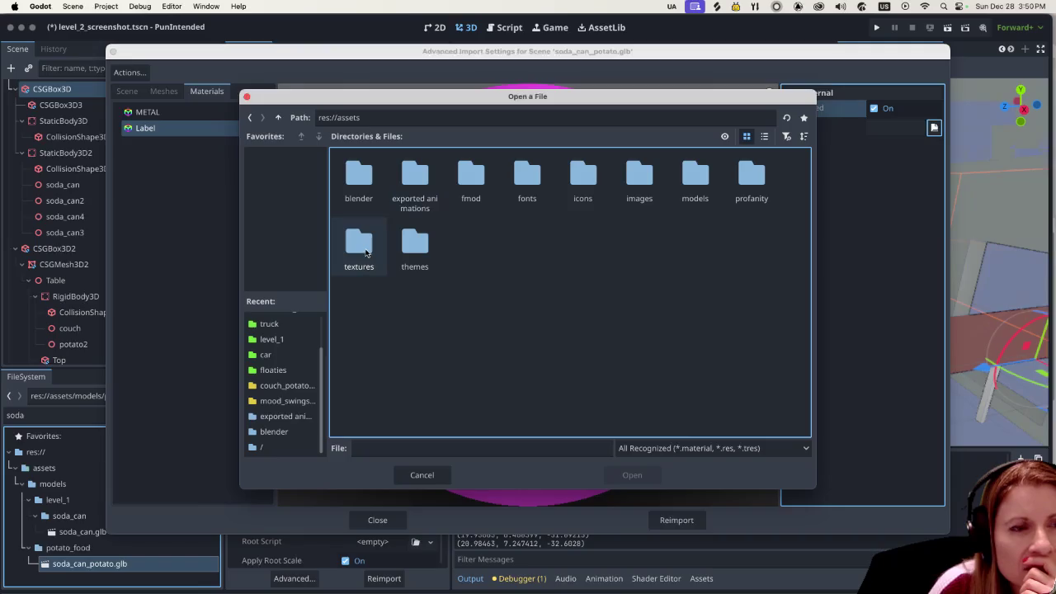
double_click(365, 252)
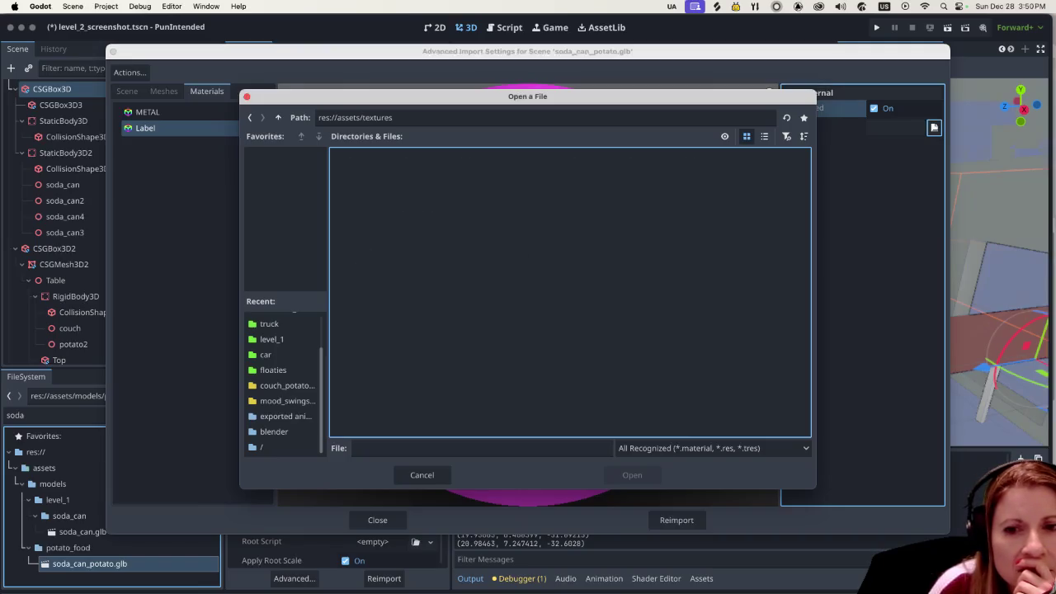
Step: Cancel the file picker, reopen it, and close it without choosing a file
key("super+Tab")
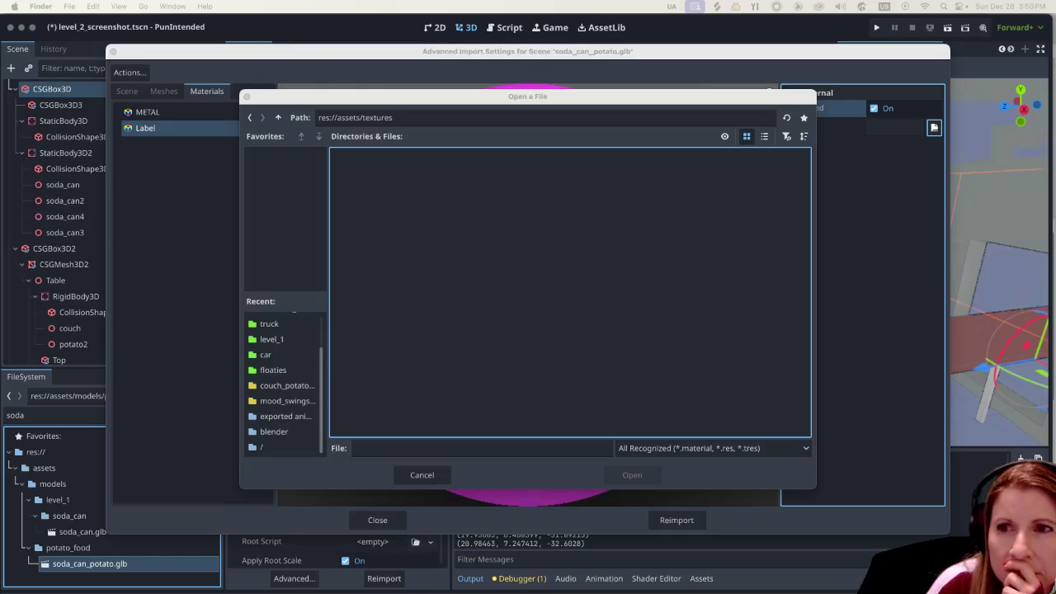
left_click(570, 317)
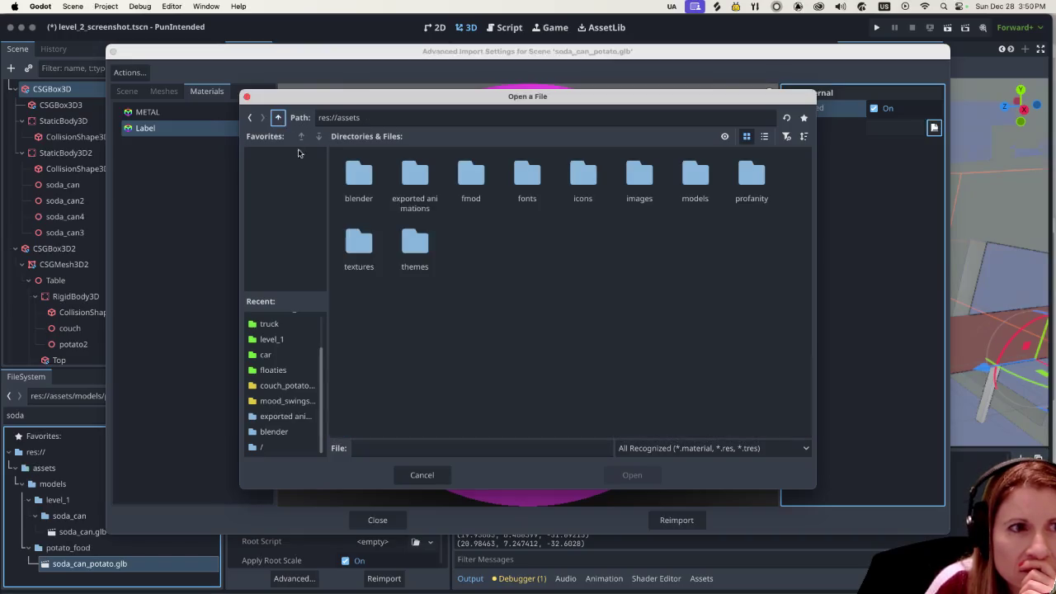
left_click(437, 474)
left_click(934, 128)
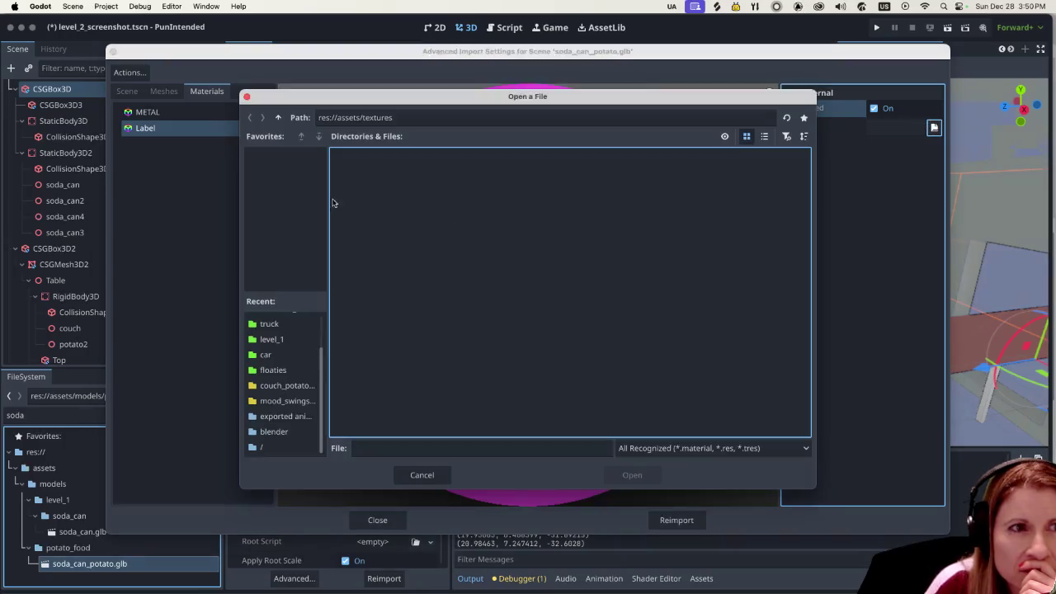
left_click(438, 485)
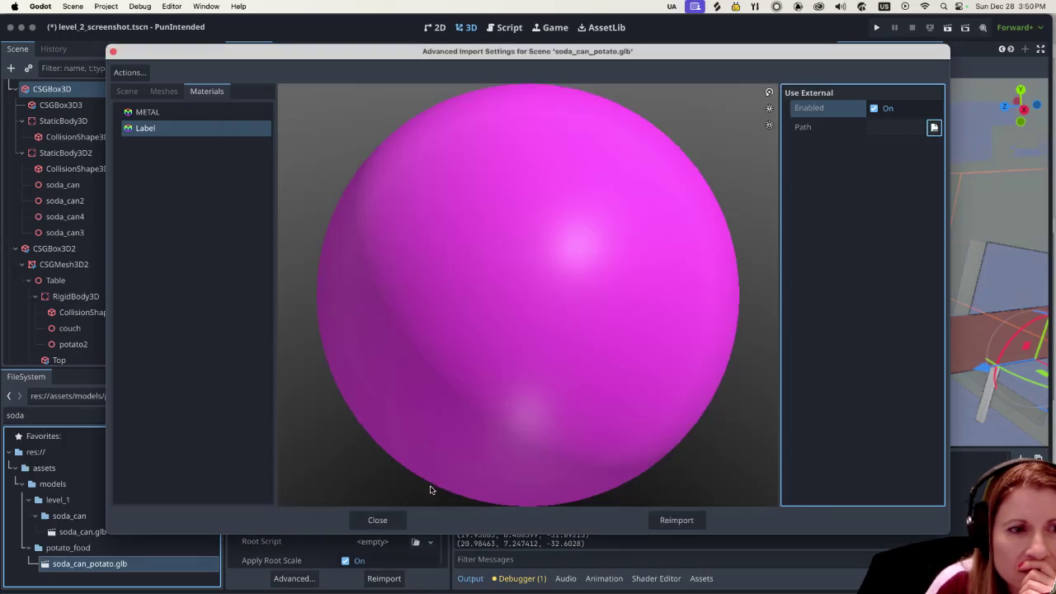
left_click(359, 516)
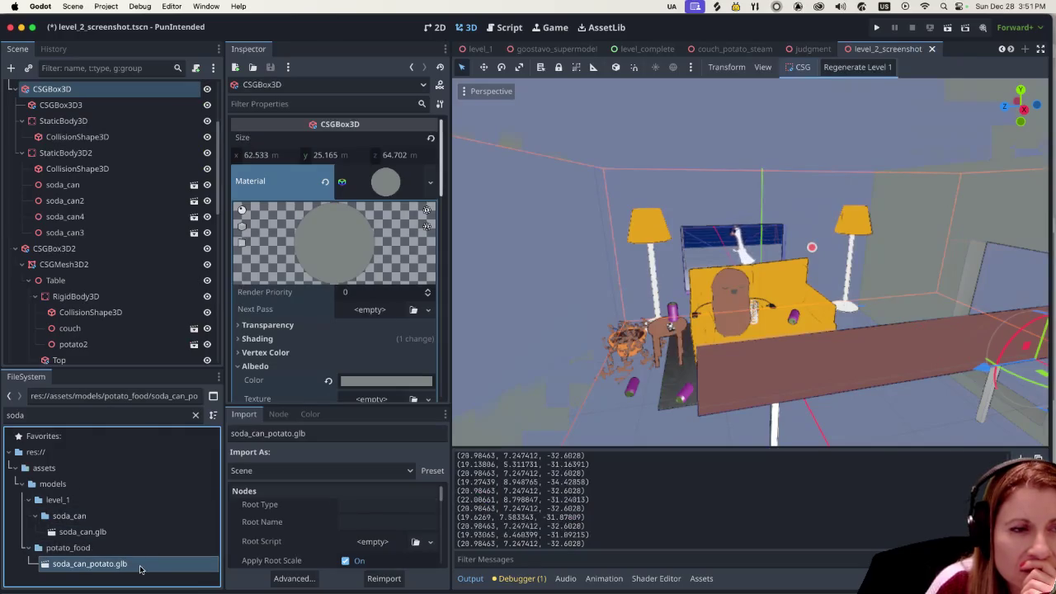
double_click(142, 567)
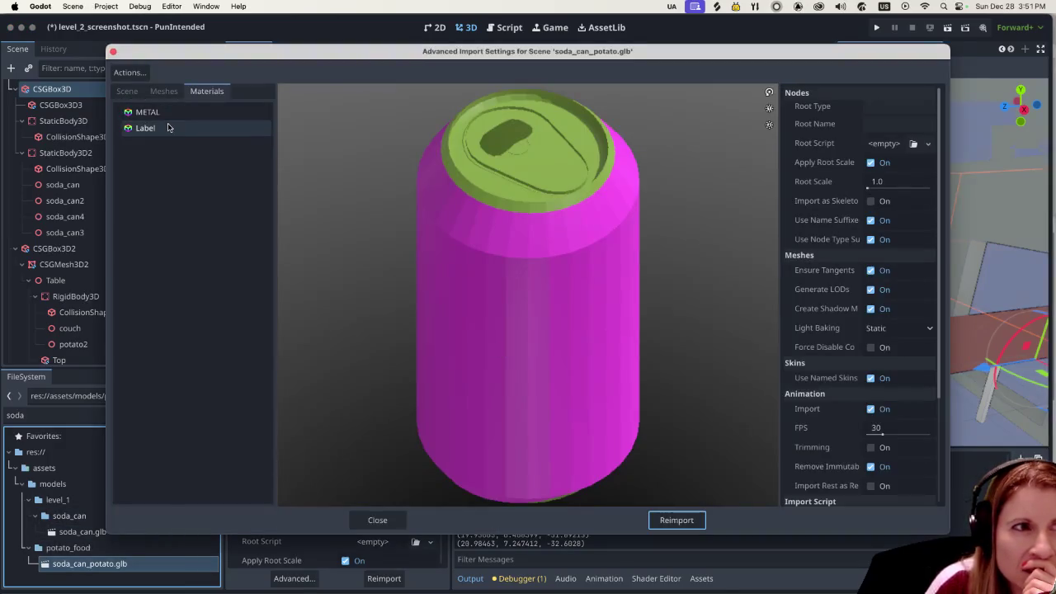
left_click(177, 128)
left_click(881, 109)
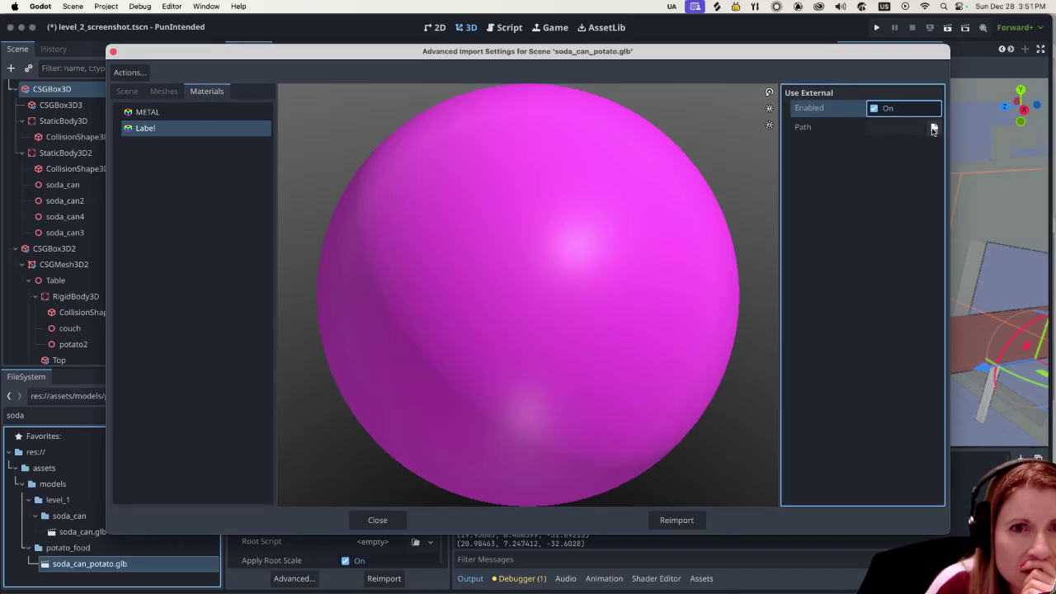
left_click(933, 127)
double_click(405, 184)
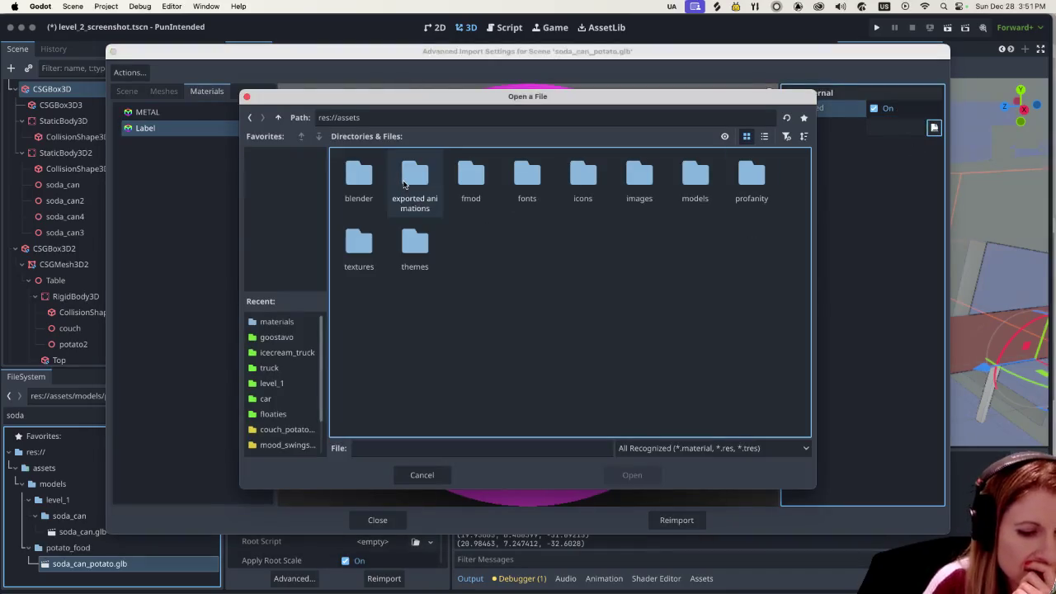
double_click(358, 245)
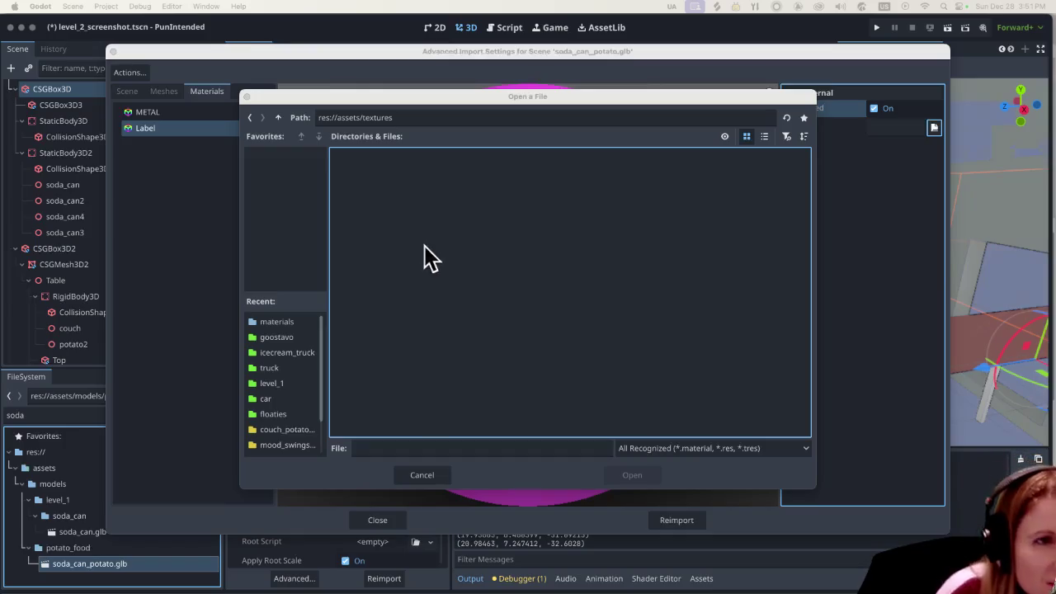
left_click(407, 482)
left_click(407, 478)
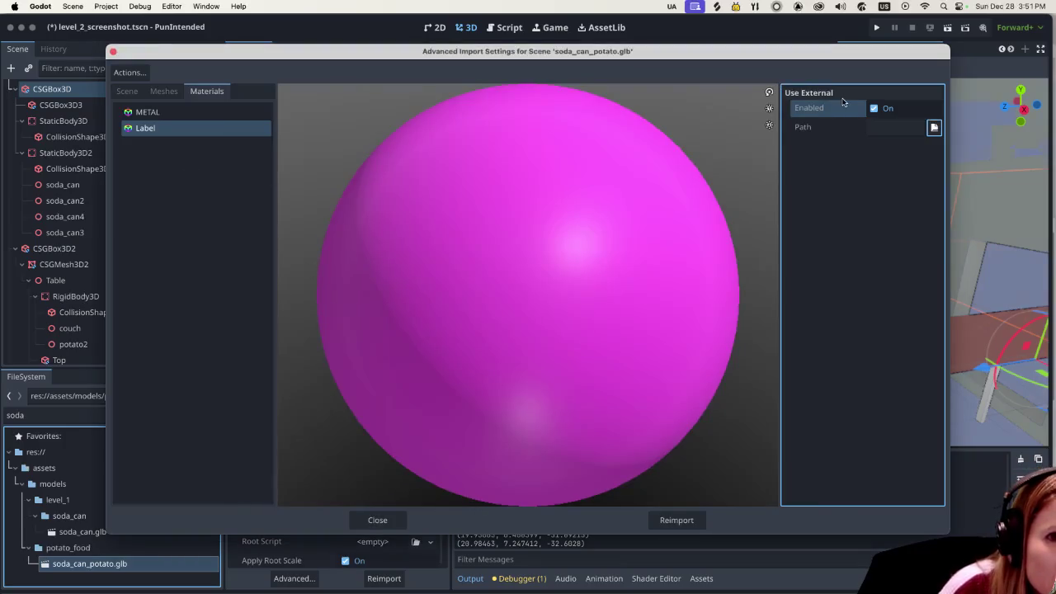
Step: Close the import settings and filter FileSystem for 'joke' to select joke.png
left_click(379, 520)
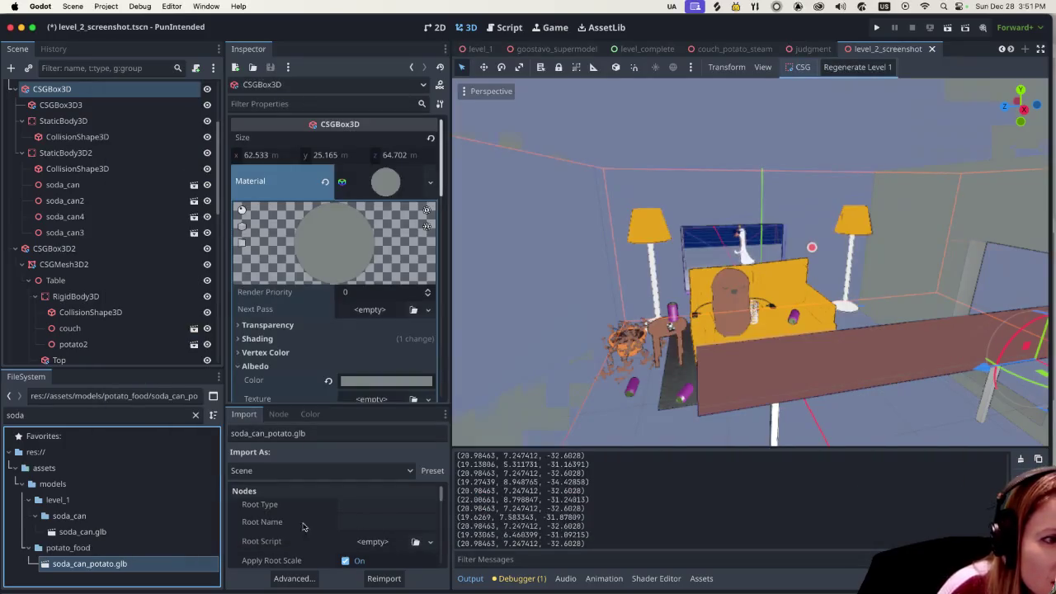
scroll(319, 206, "down", 2)
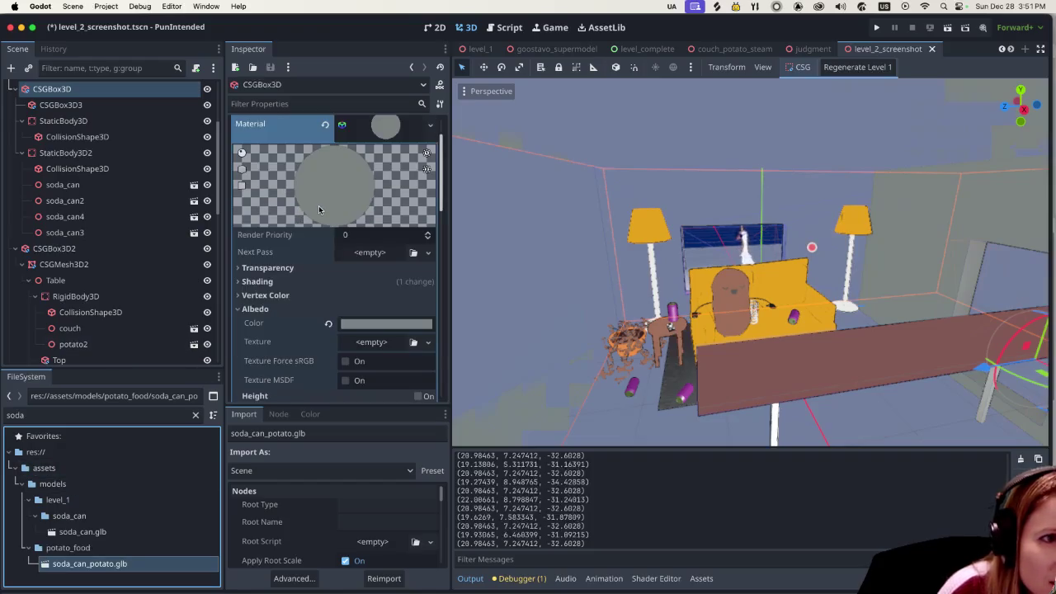
double_click(123, 414)
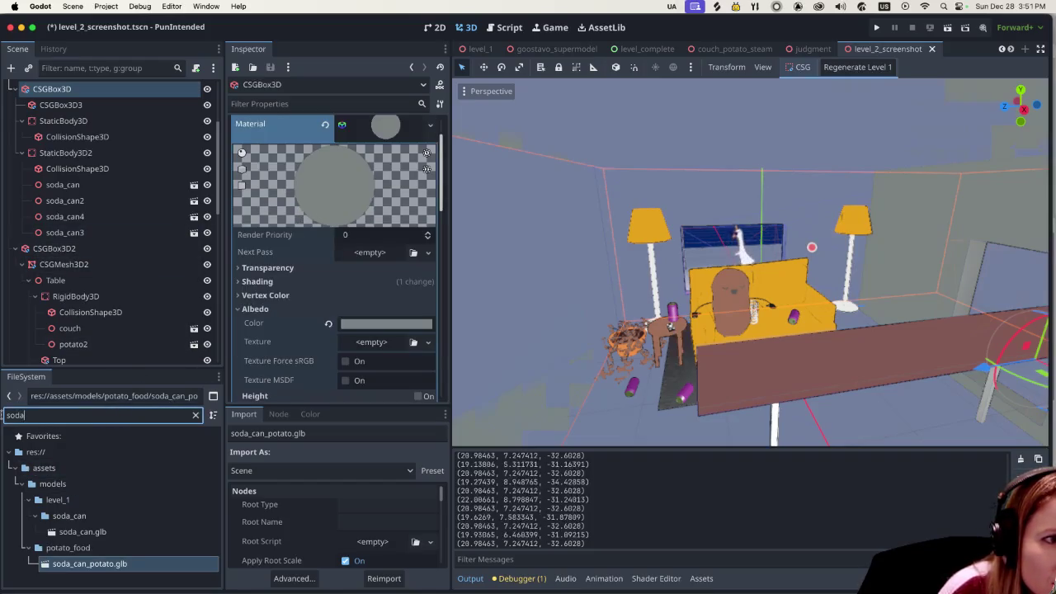
type("joke")
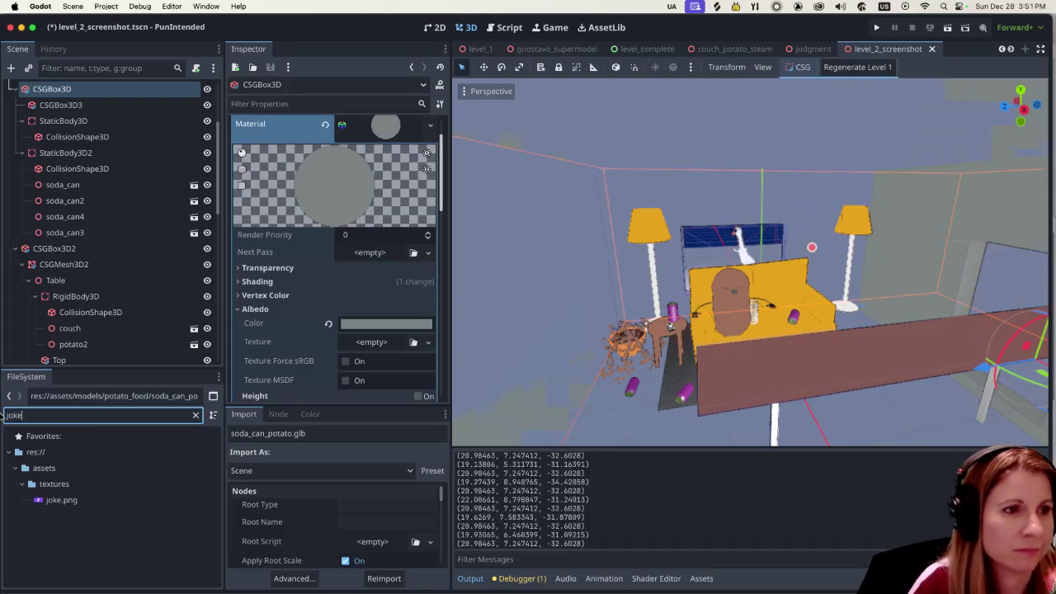
left_click(64, 507)
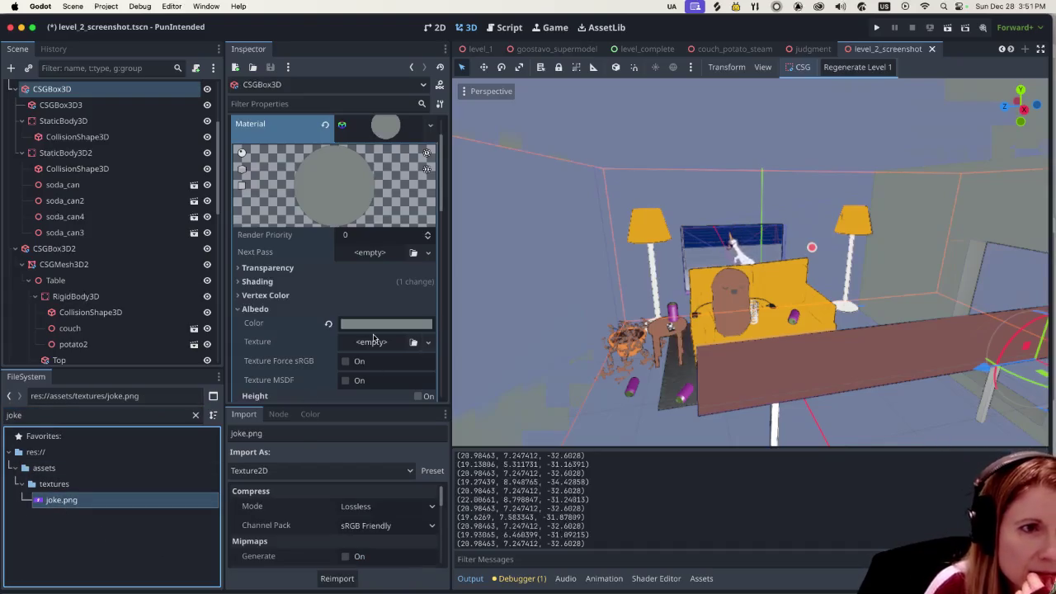
Step: Drag joke.png into the material's Albedo Texture slot
scroll(376, 334, "down", 2)
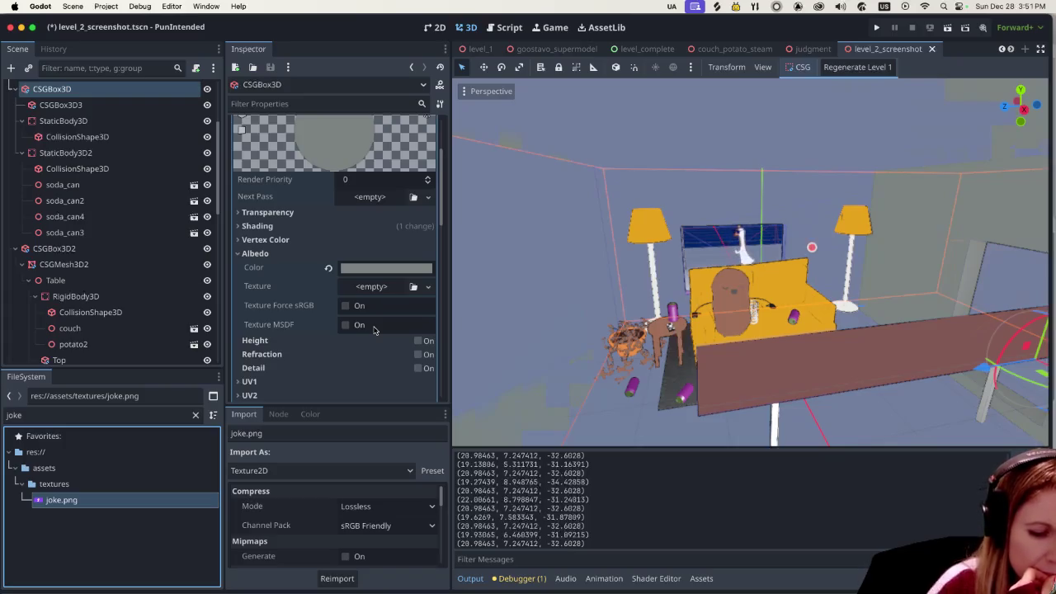
scroll(367, 339, "down", 1)
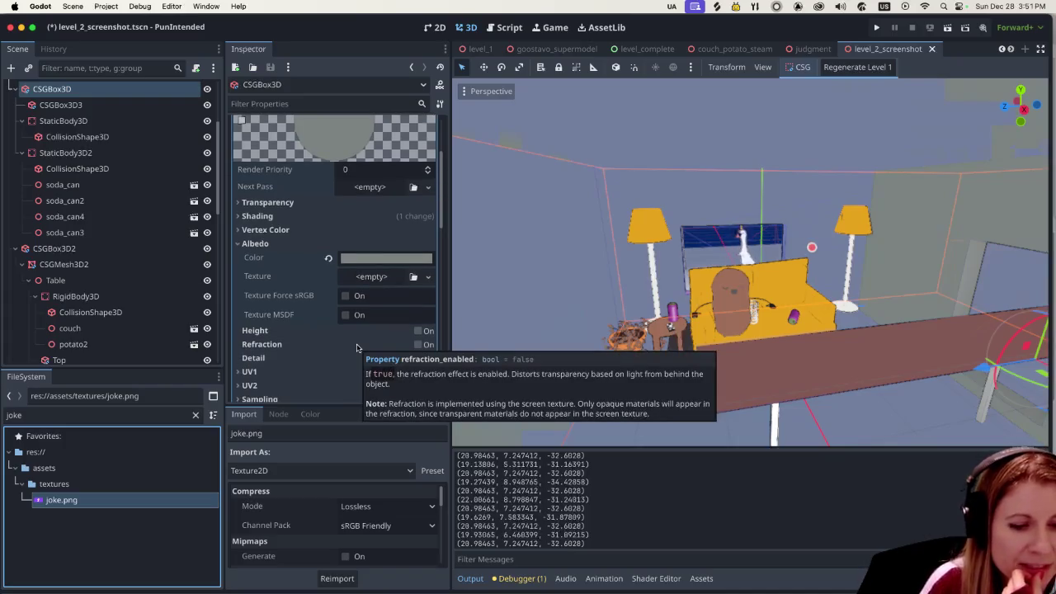
scroll(355, 347, "down", 5)
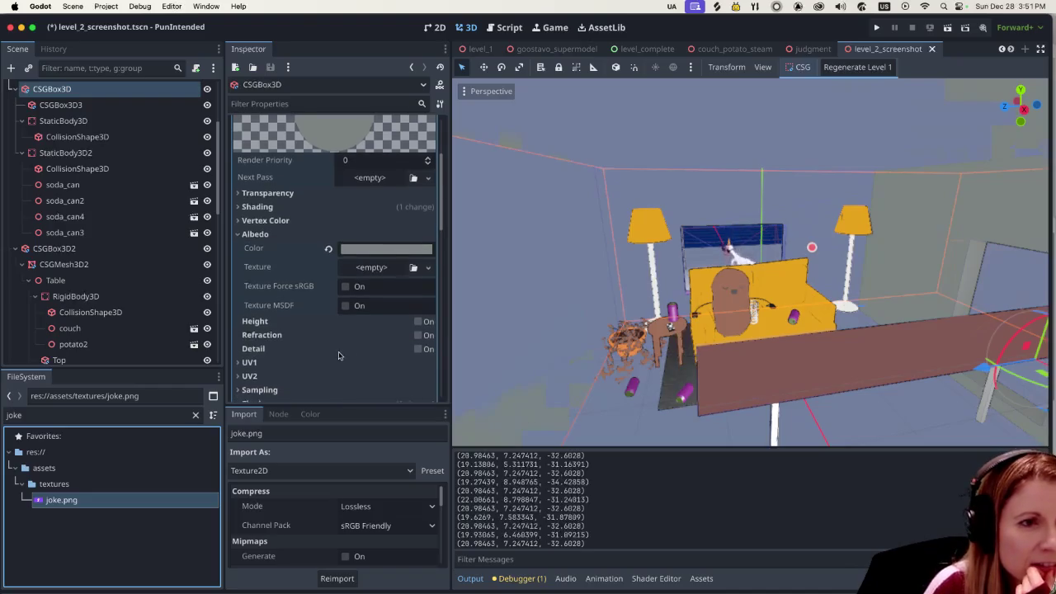
scroll(337, 353, "up", 6)
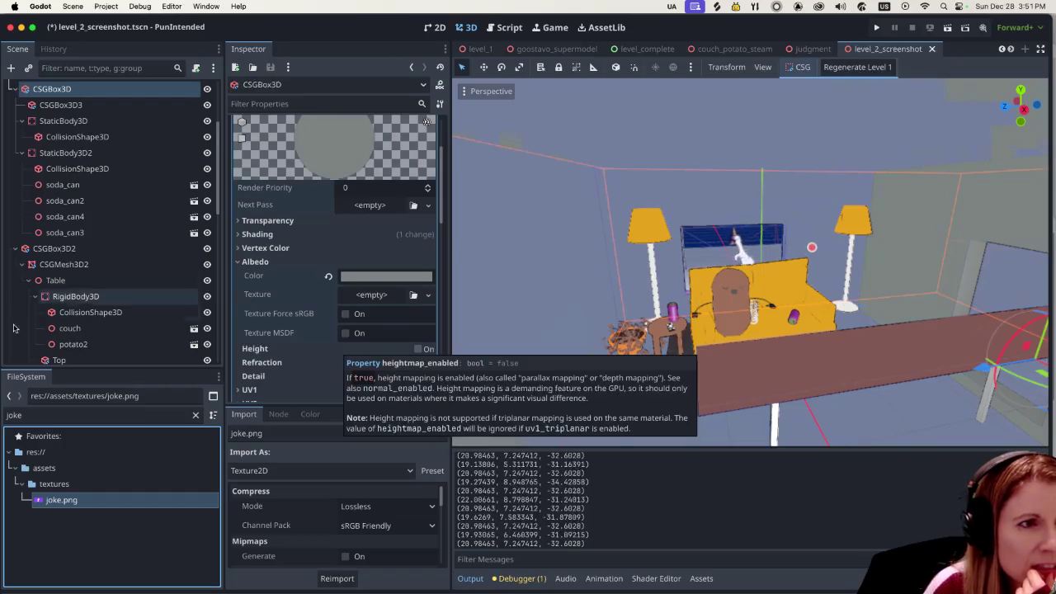
mouse_move(378, 295)
left_mouse_down()
mouse_move(118, 495)
mouse_move(91, 497)
left_mouse_up()
Step: Scroll the scene tree and select the soda_can3 node
scroll(314, 239, "up", 3)
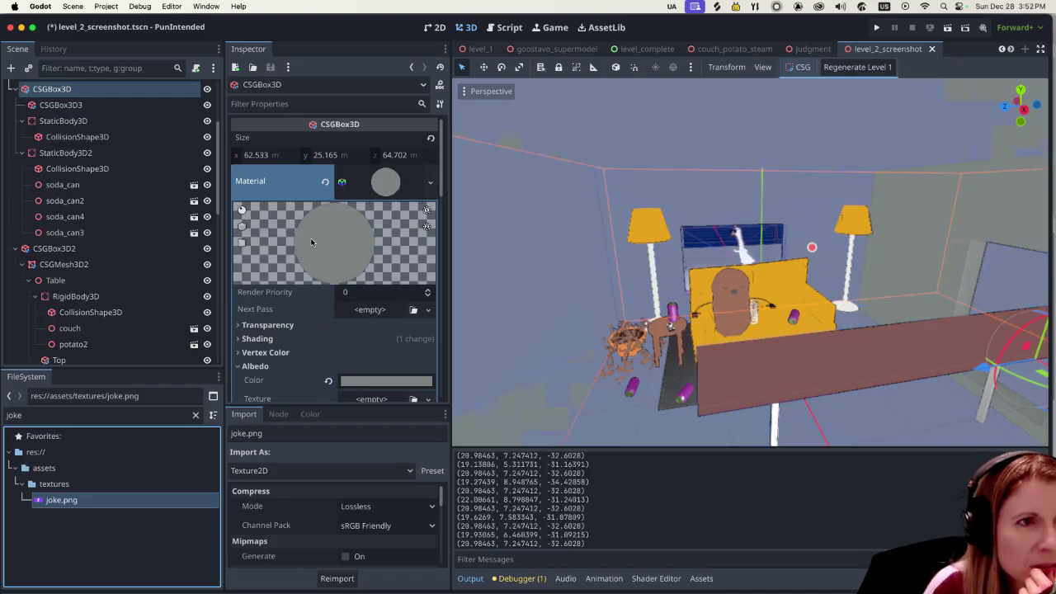
scroll(147, 297, "down", 10)
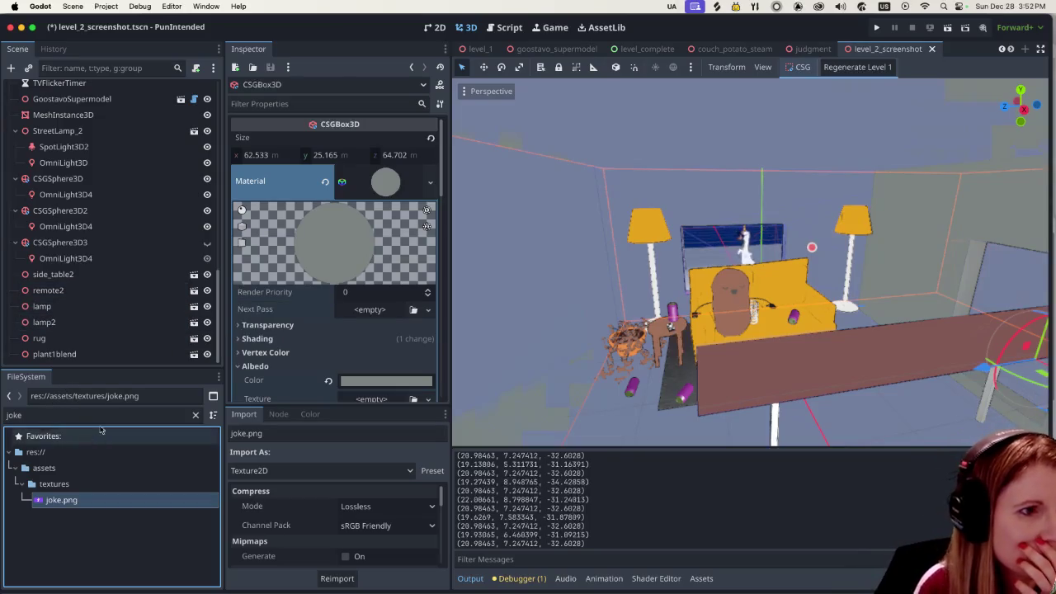
scroll(161, 310, "up", 8)
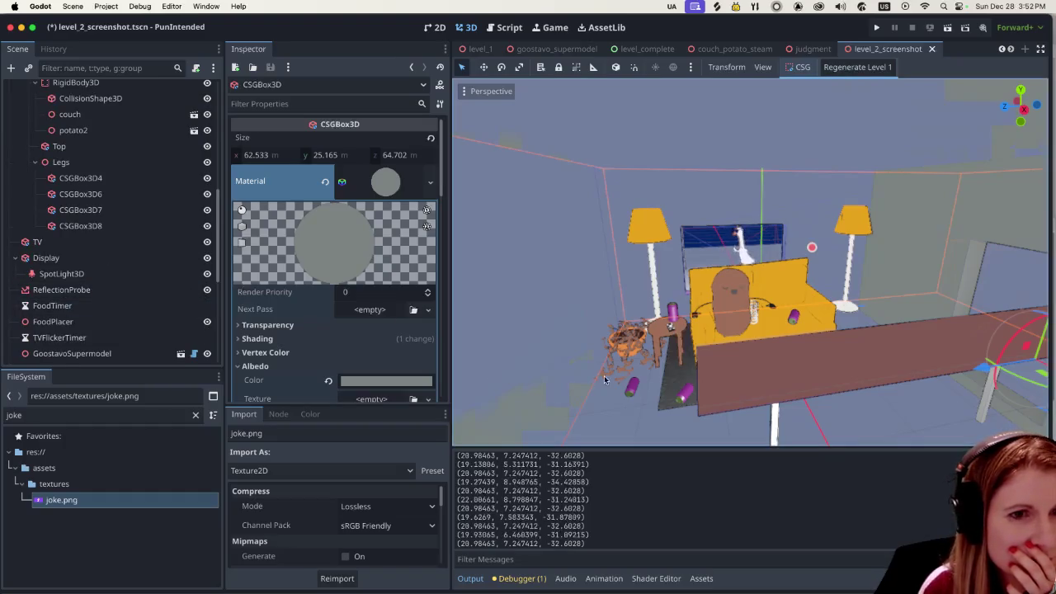
scroll(115, 191, "up", 5)
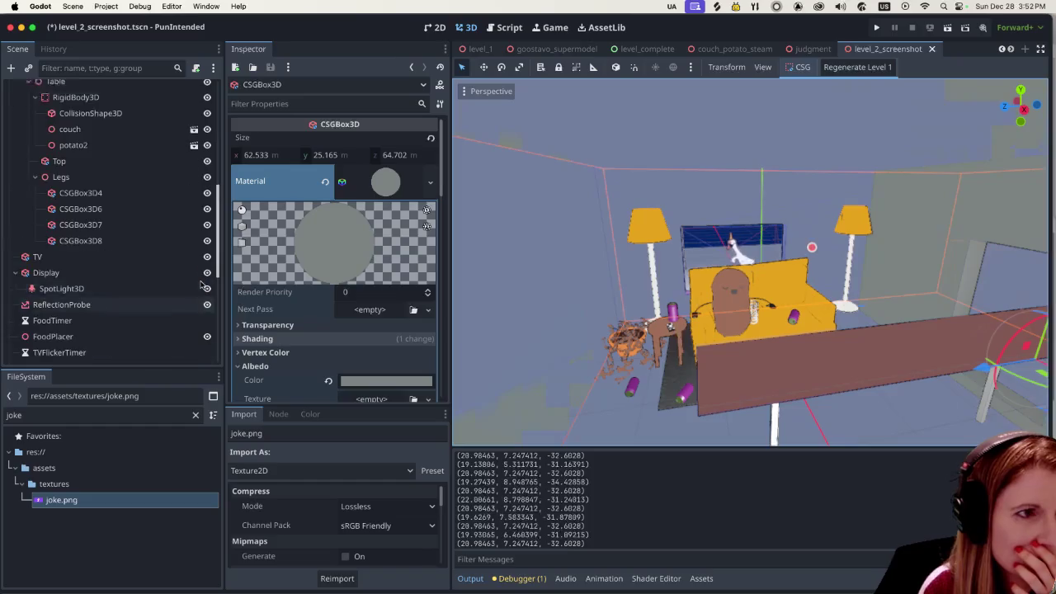
left_click(117, 175)
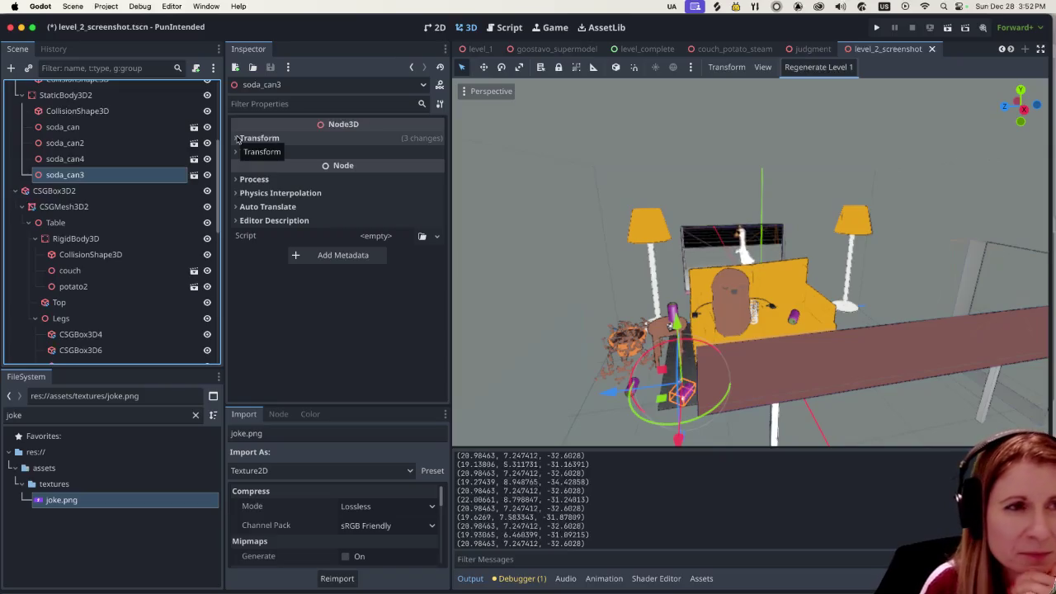
Step: Filter FileSystem for 'soda' and select soda_can_potato.glb
left_click(238, 140)
left_click(238, 139)
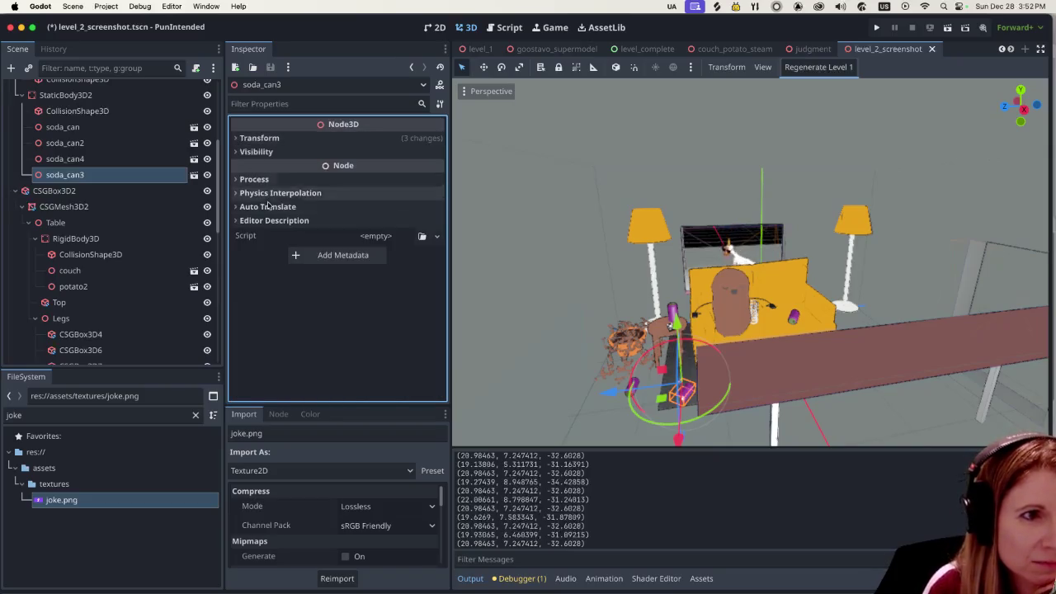
left_click_drag(57, 415, 4, 398)
type("soda")
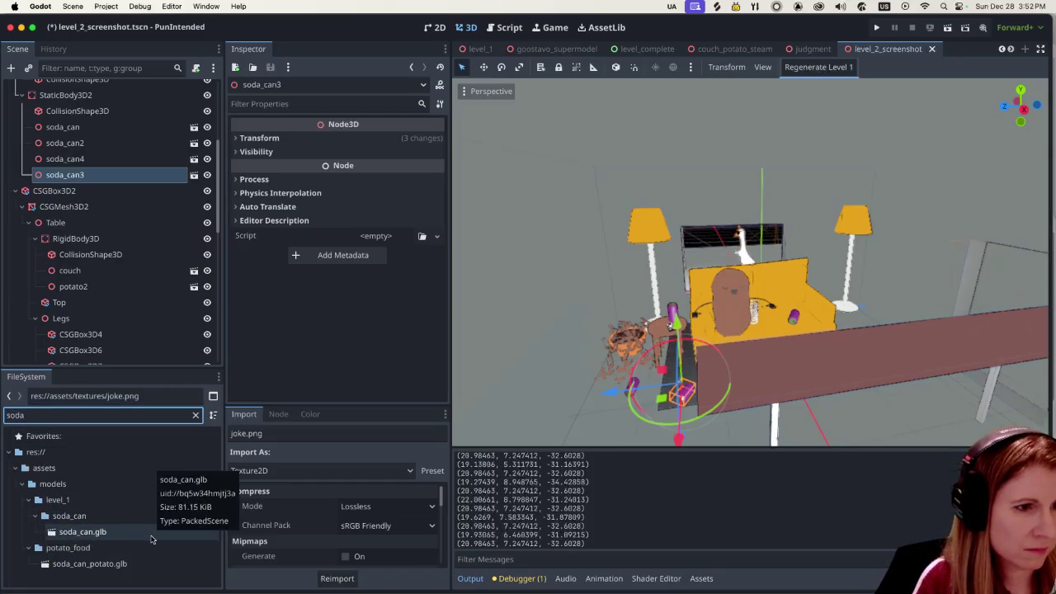
left_click(140, 565)
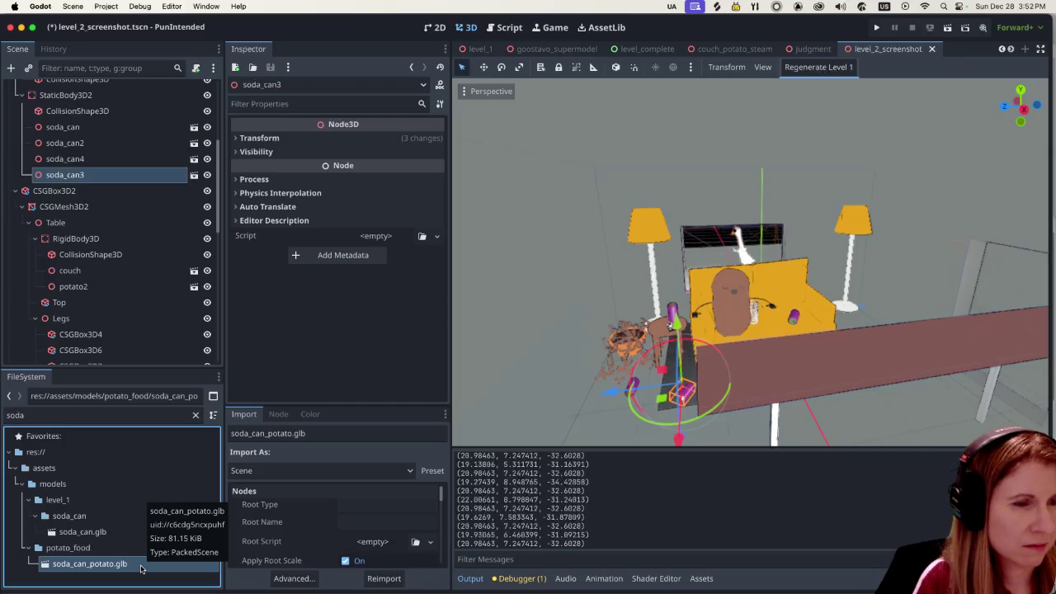
Step: Clear the FileSystem filter text so the full file tree is listed
left_click(41, 415)
key("super+a")
key("BackSpace")
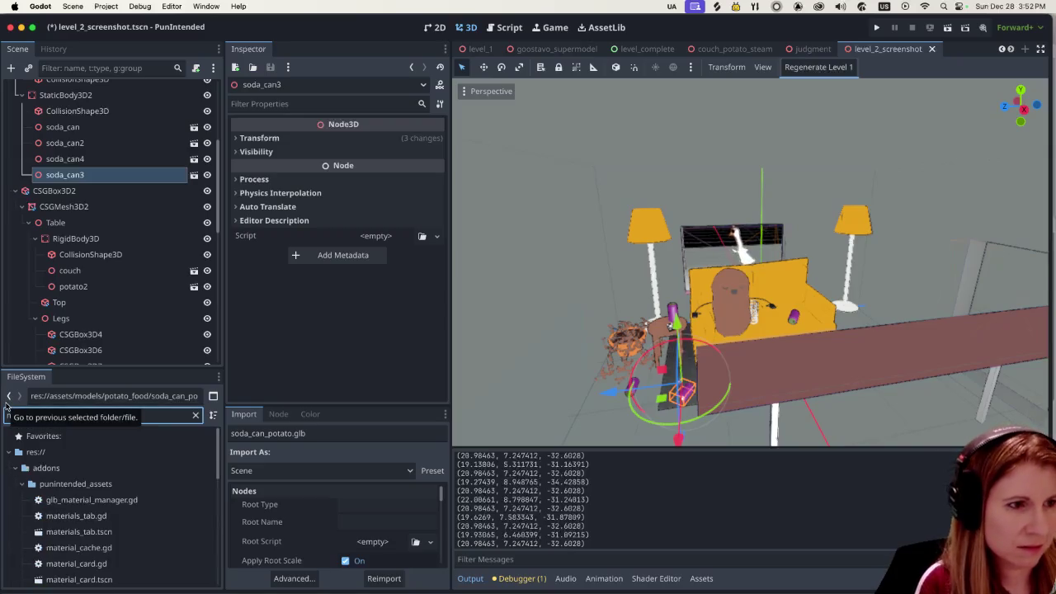
key("super+a")
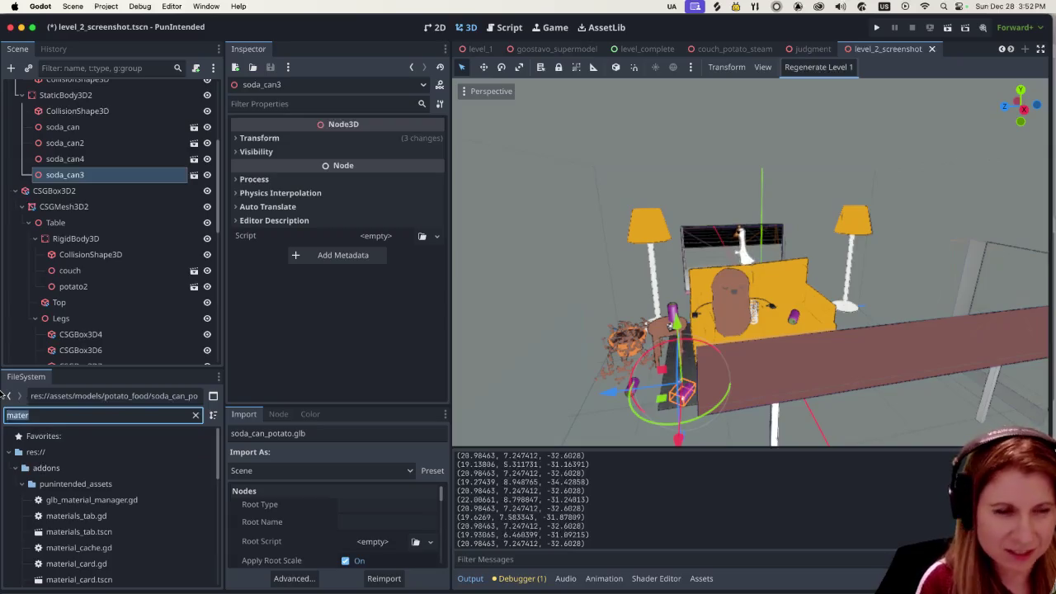
key("BackSpace")
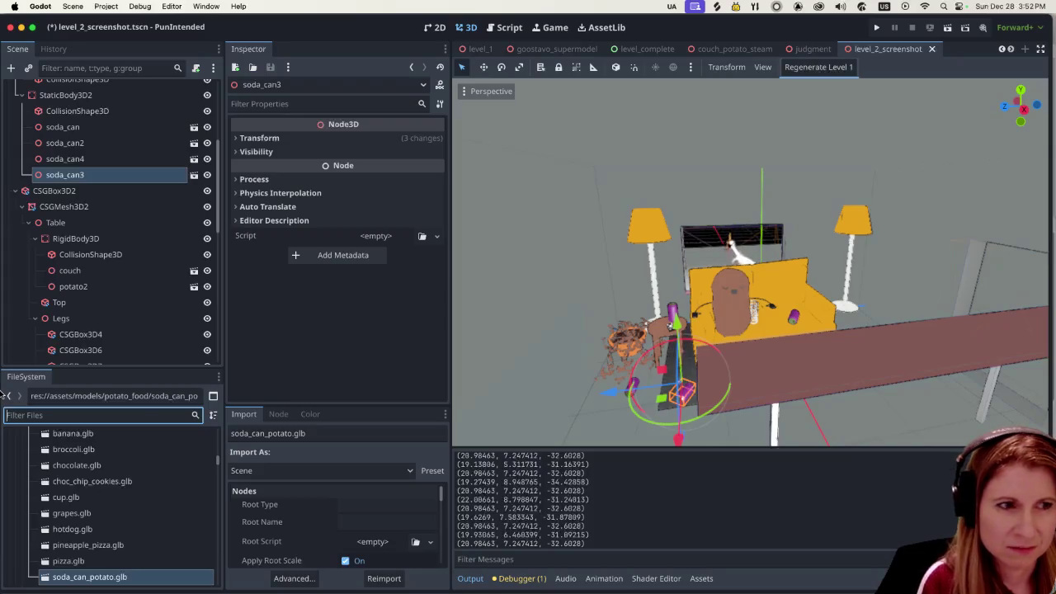
Step: Open soda_can_potato.glb's import settings and enable Use External for the Label material
double_click(123, 577)
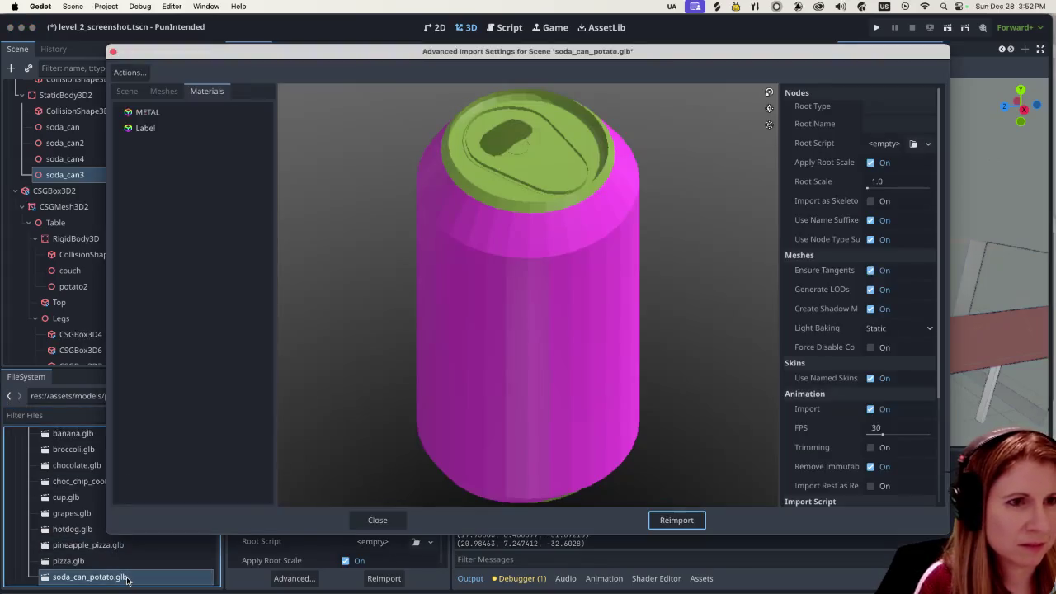
left_click(165, 128)
left_click(873, 108)
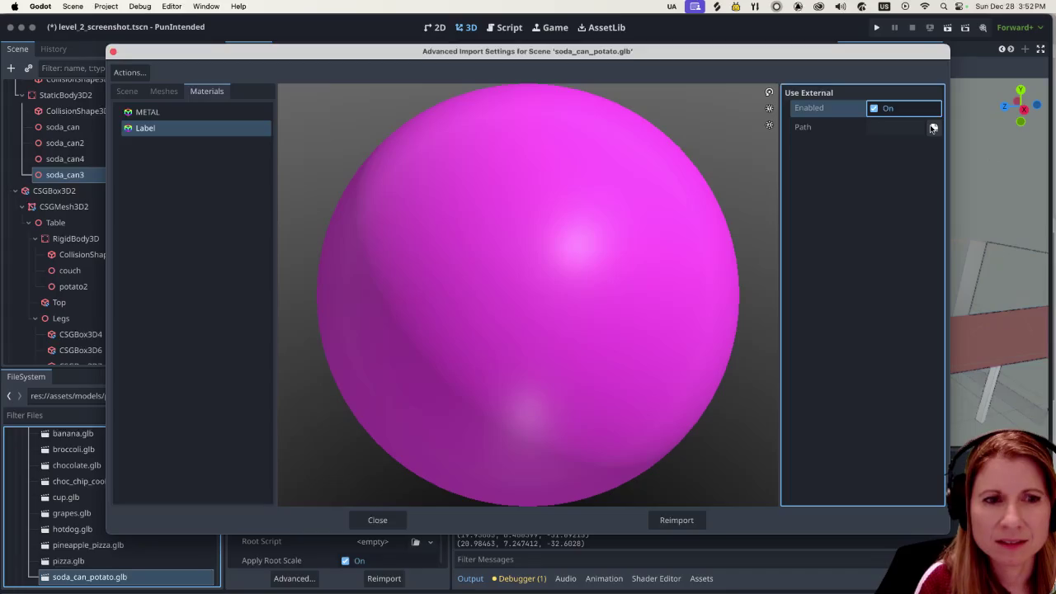
left_click(933, 128)
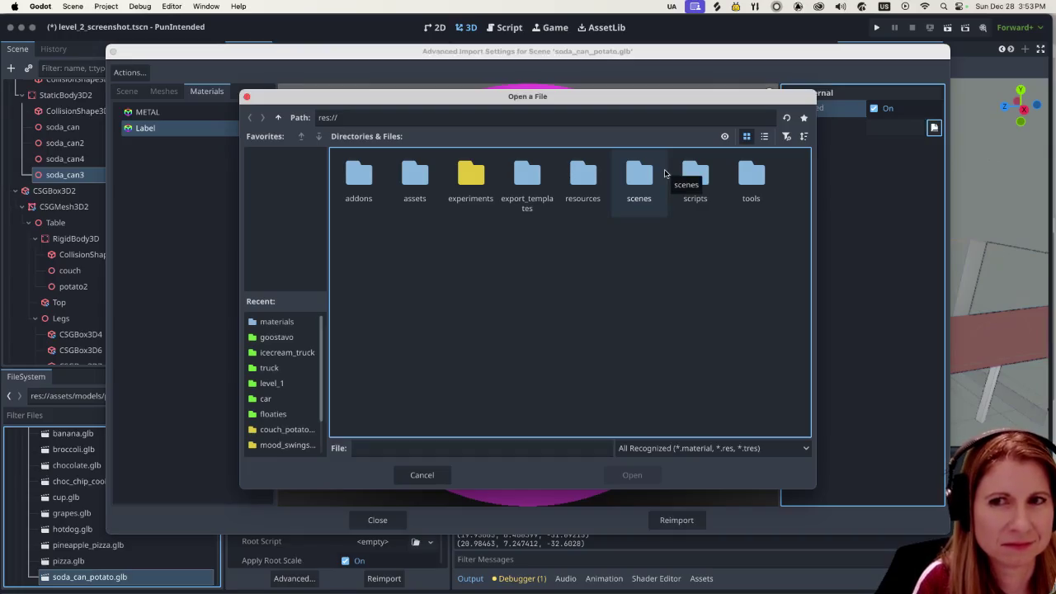
Step: Assign res://resources/materials/purple_dark.tres to Label and reimport the model
double_click(584, 165)
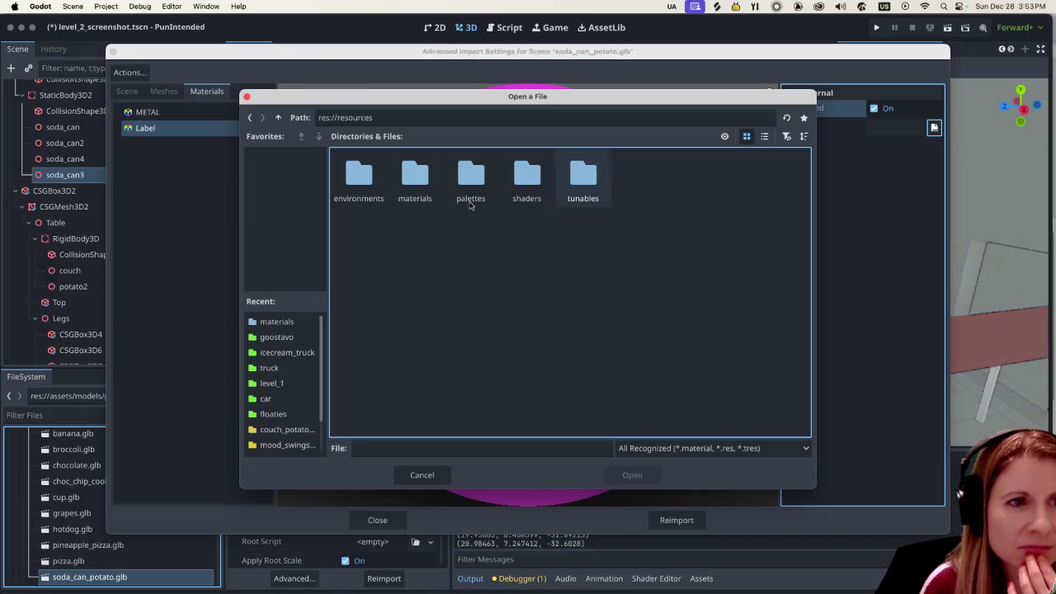
double_click(412, 176)
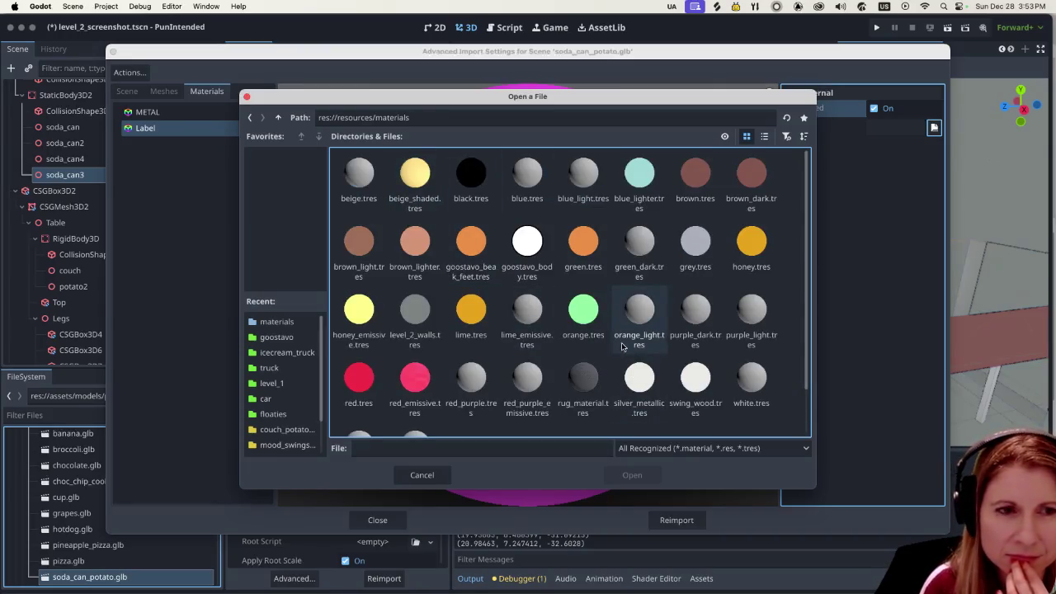
scroll(625, 355, "down", 2)
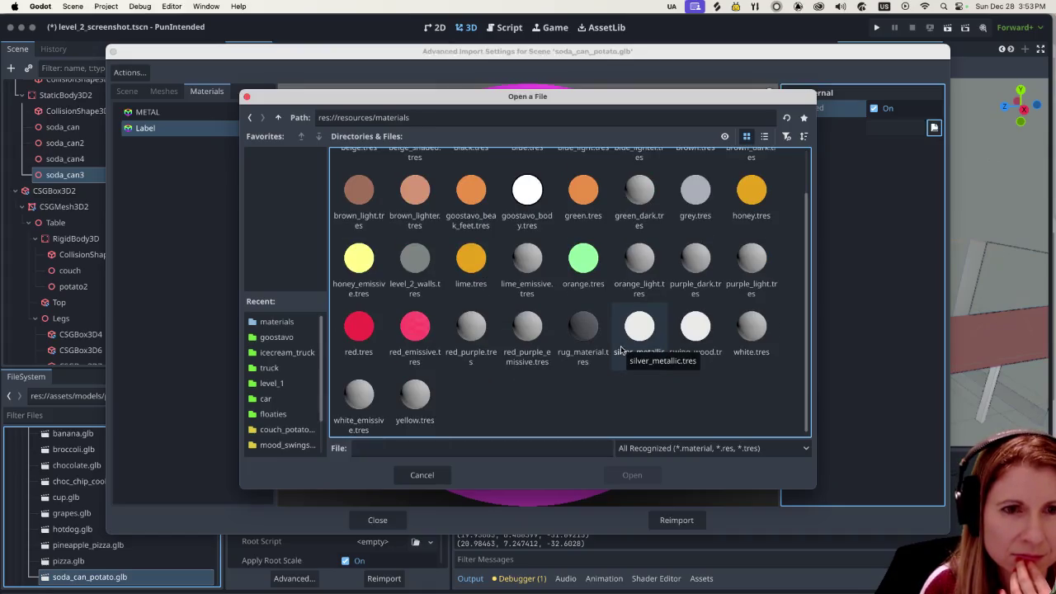
scroll(623, 350, "up", 2)
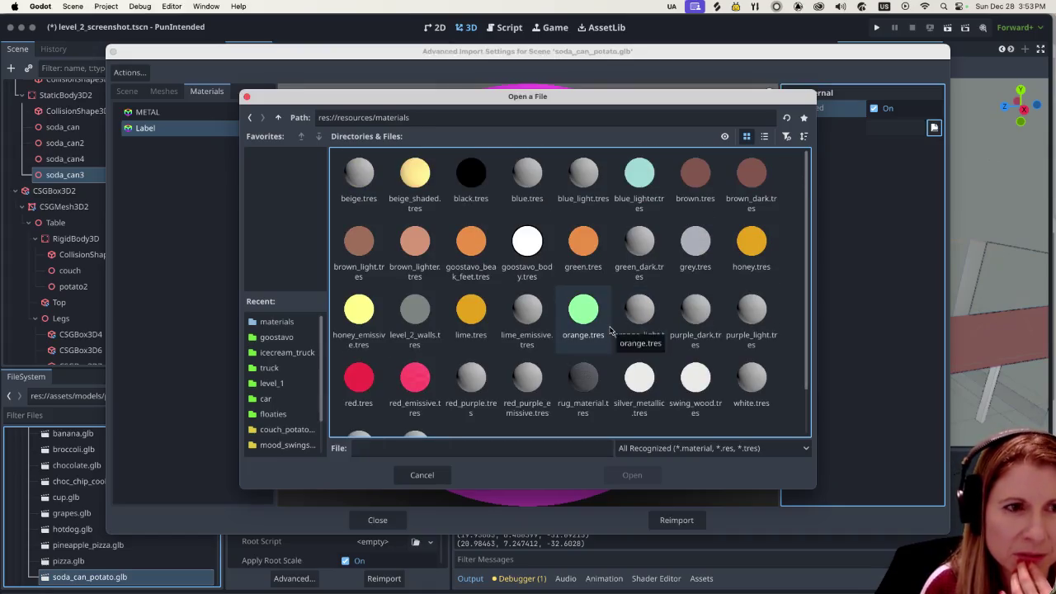
left_click(693, 310)
left_click(630, 475)
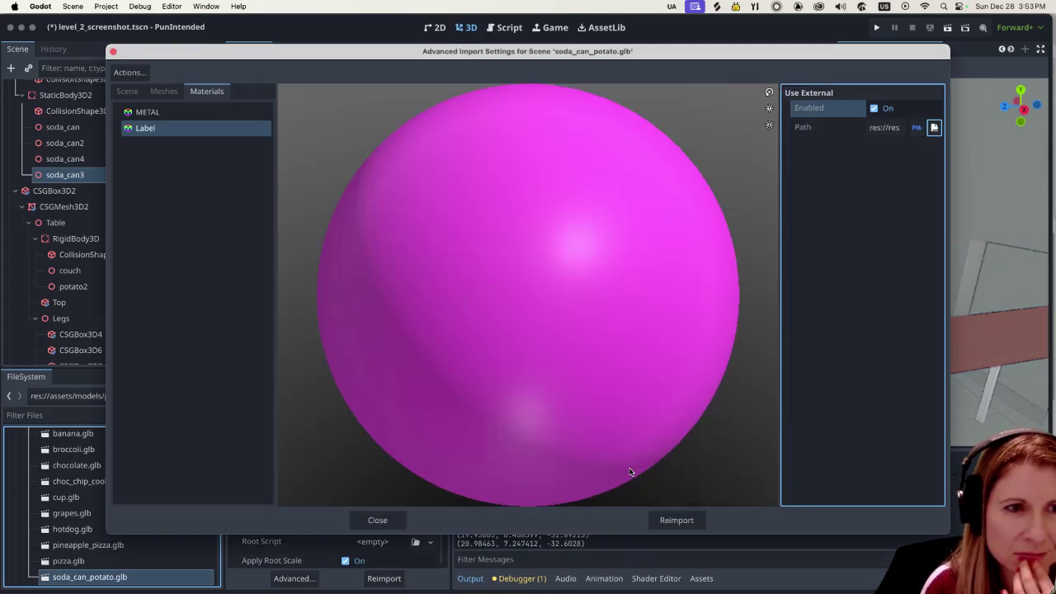
left_click(677, 520)
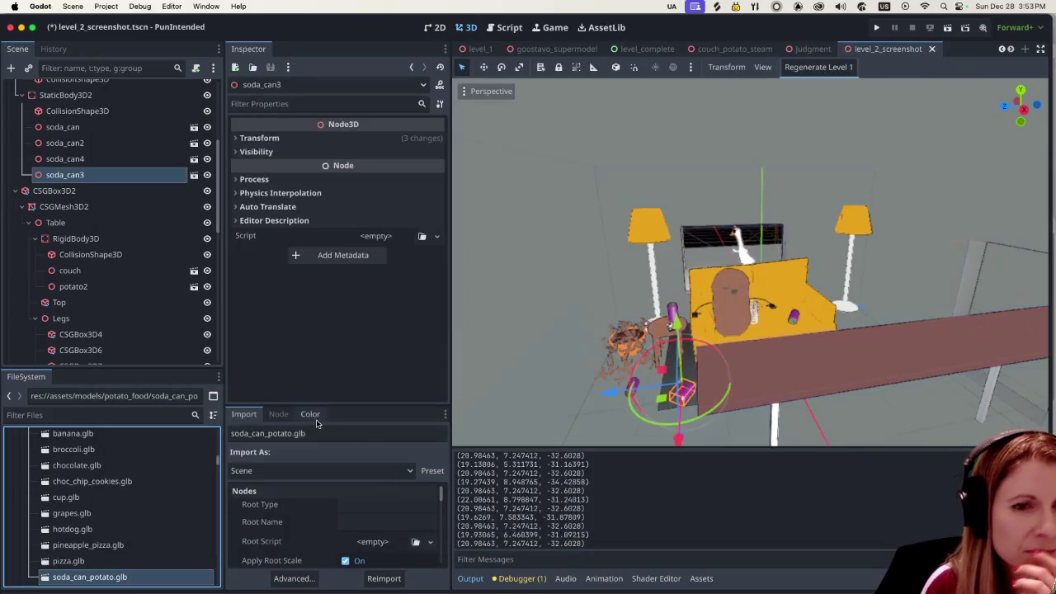
Step: Filter the FileSystem for 'purpl' and open purple_dark.tres in the Inspector
left_click(83, 414)
type("pr")
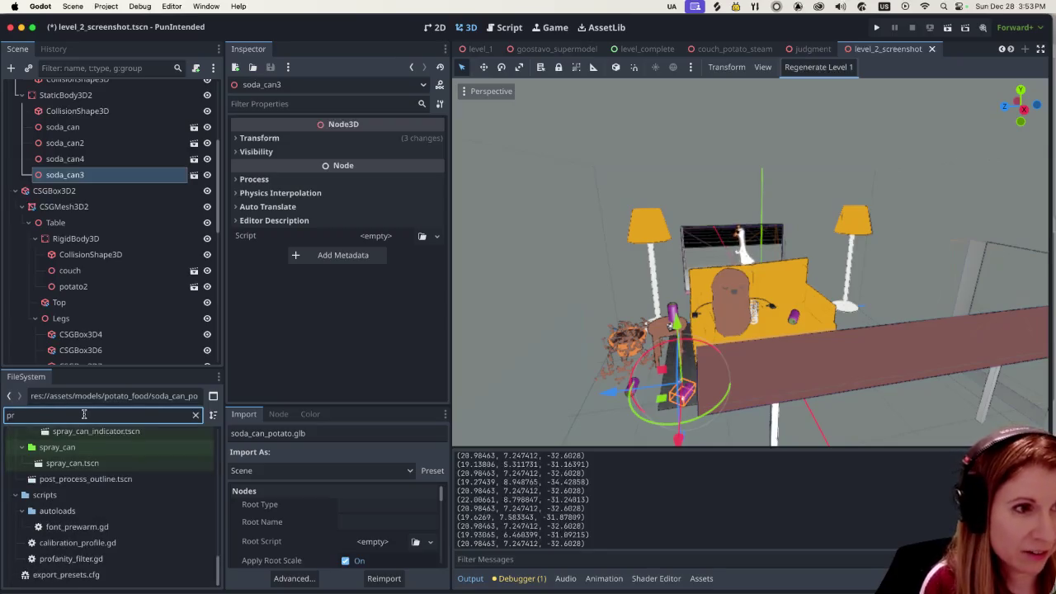
key("BackSpace")
type("urpl")
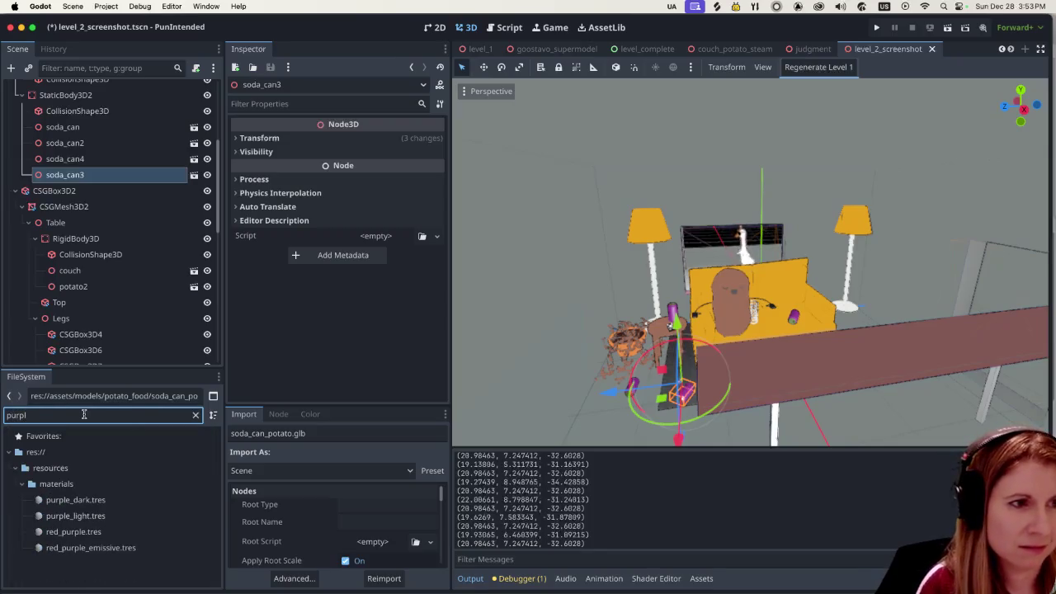
left_click(91, 509)
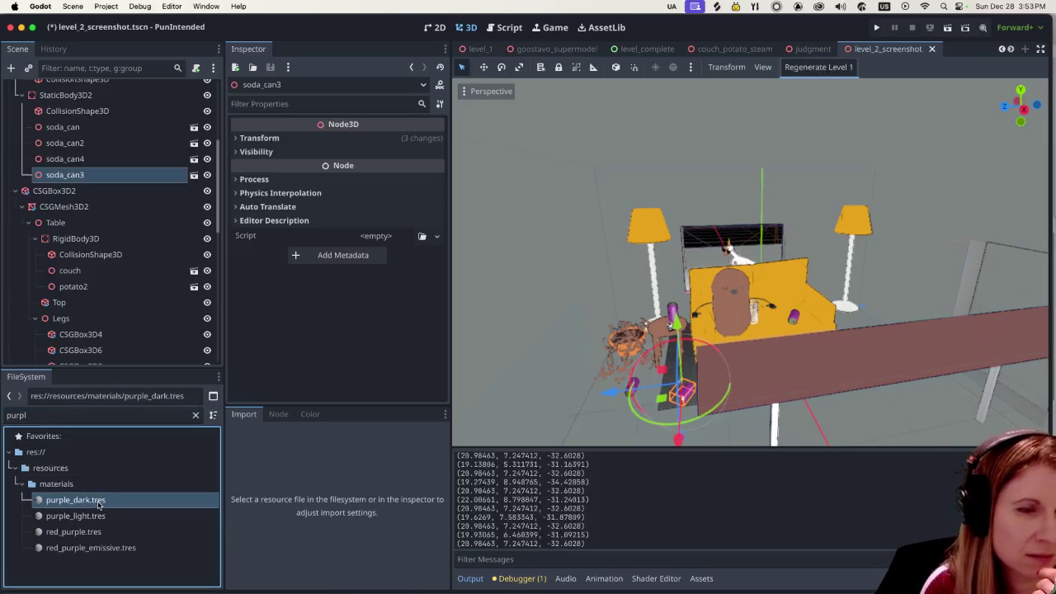
double_click(98, 504)
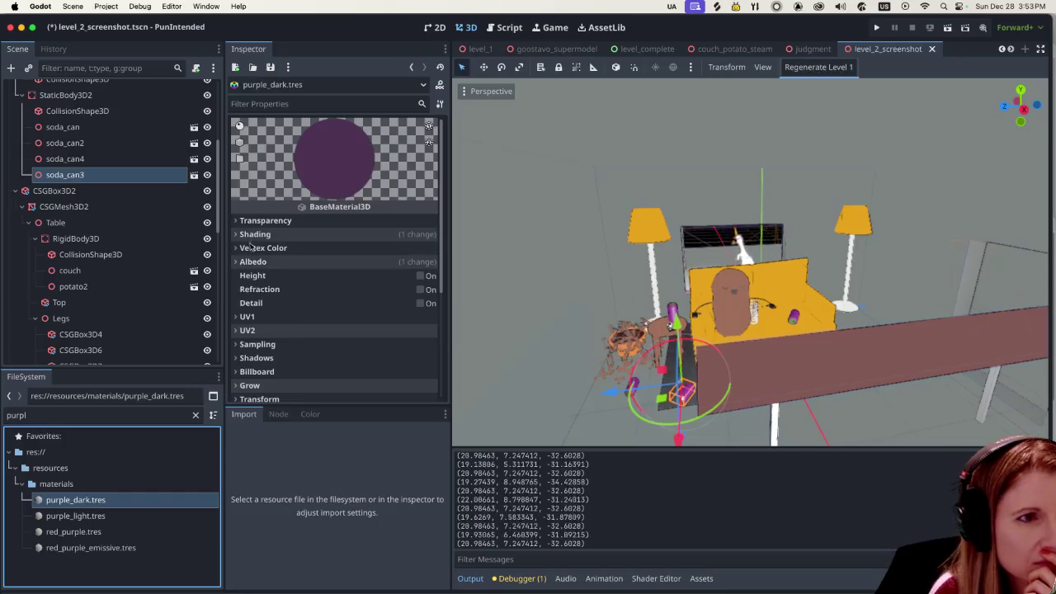
Step: Expand the purple_dark material's Albedo section in the Inspector
scroll(315, 300, "down", 1)
scroll(316, 299, "down", 3)
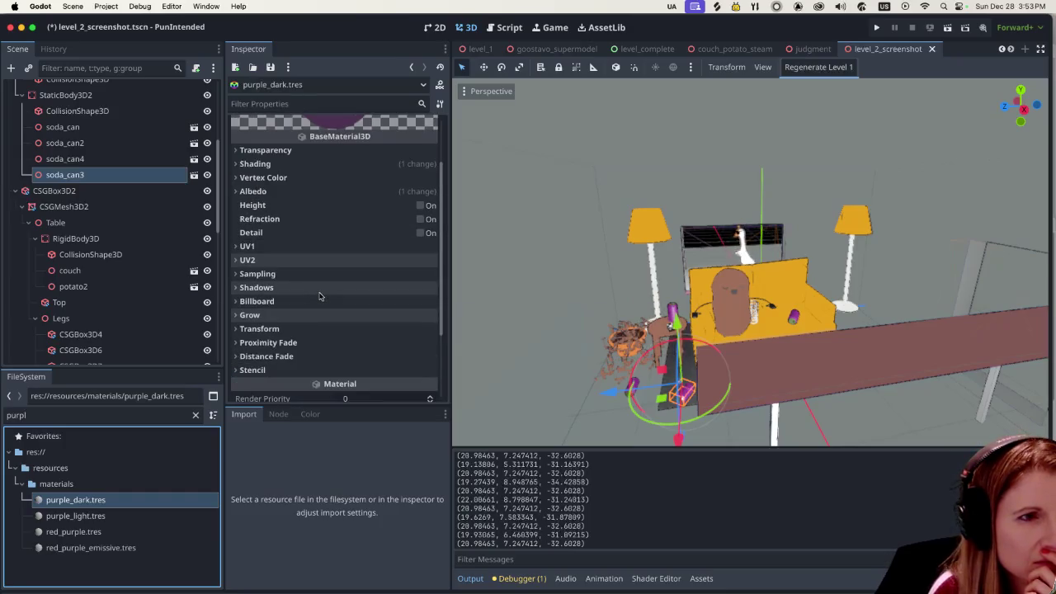
scroll(320, 296, "up", 3)
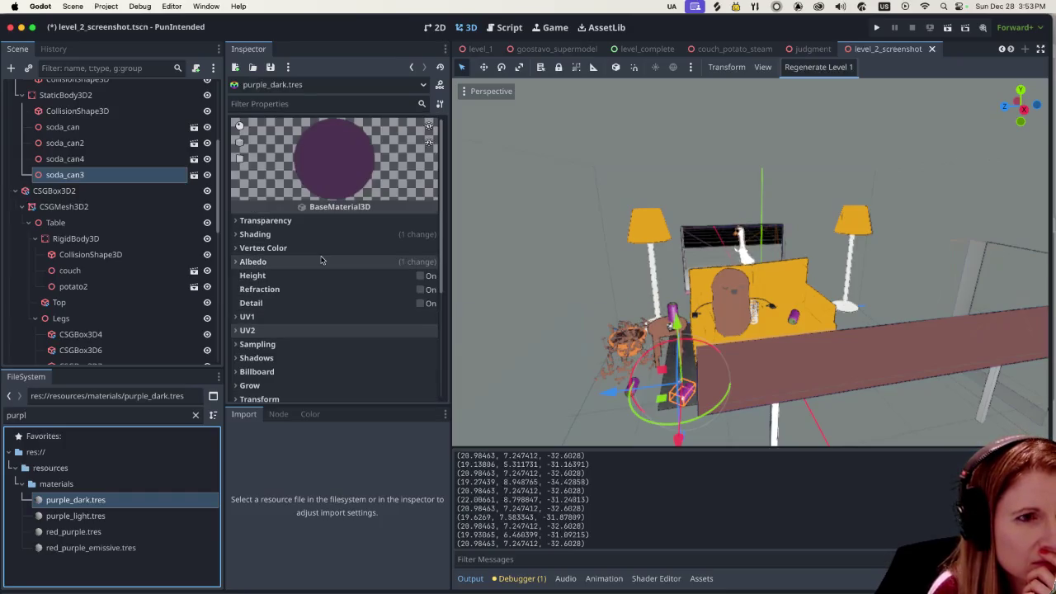
left_click(235, 262)
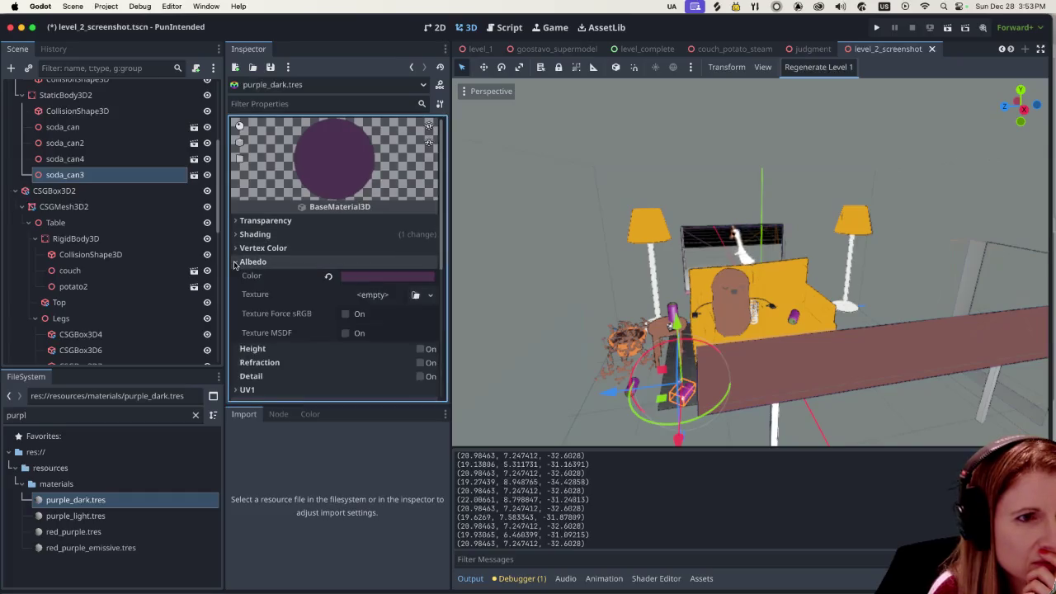
Step: Search the FileSystem for 'joke' and drag joke.png onto the Albedo texture slot
double_click(50, 415)
type("soda")
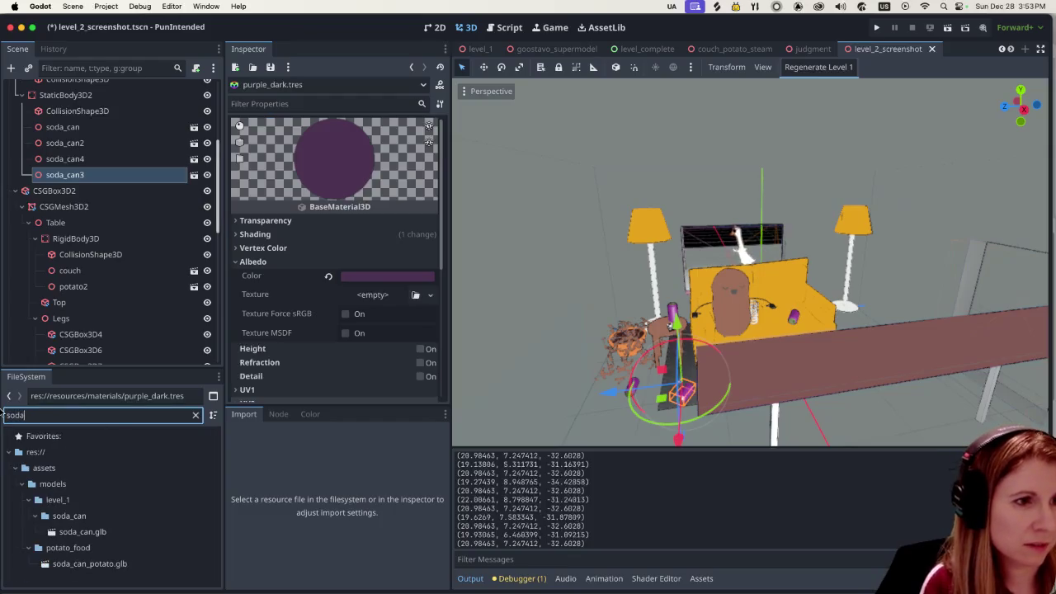
key("BackSpace")
key("BackSpace")
type("joke")
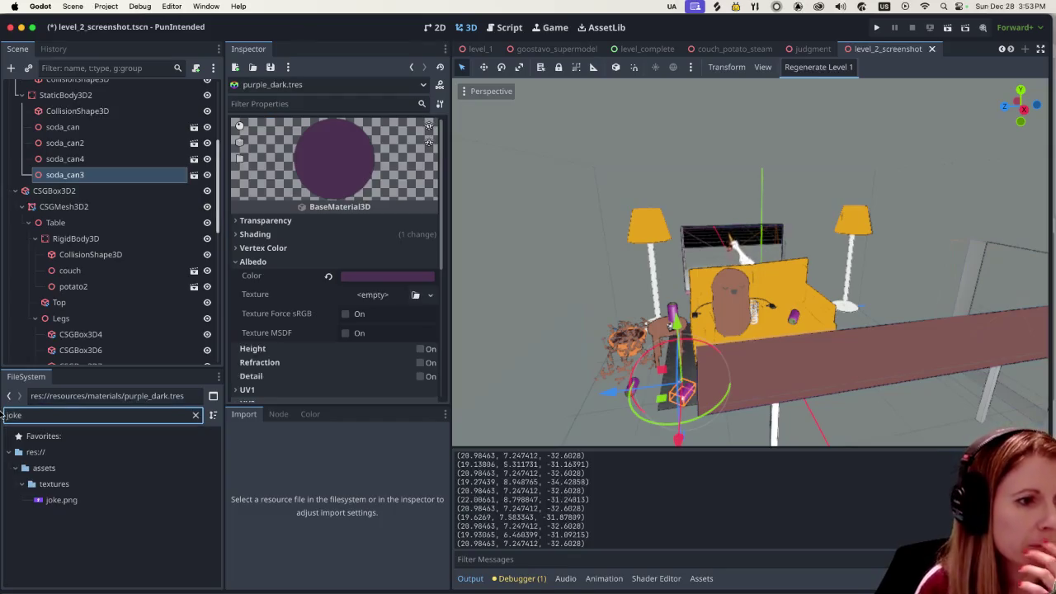
left_click(86, 502)
left_click_drag(86, 501, 377, 296)
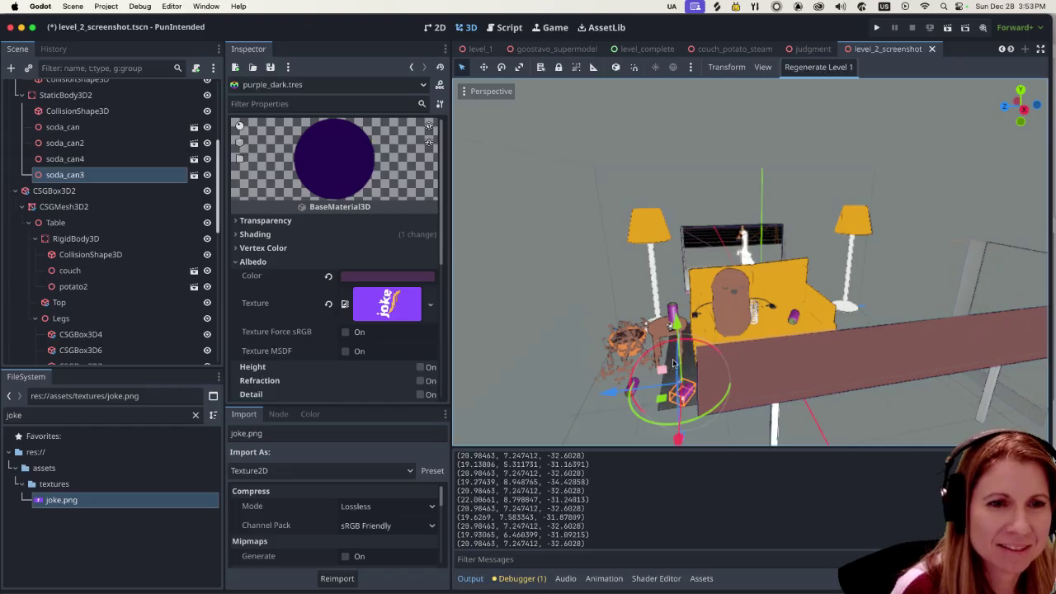
Step: Check the joke.png albedo texture in the Inspector and bring up the bottom Assets panel
scroll(651, 358, "up", 3)
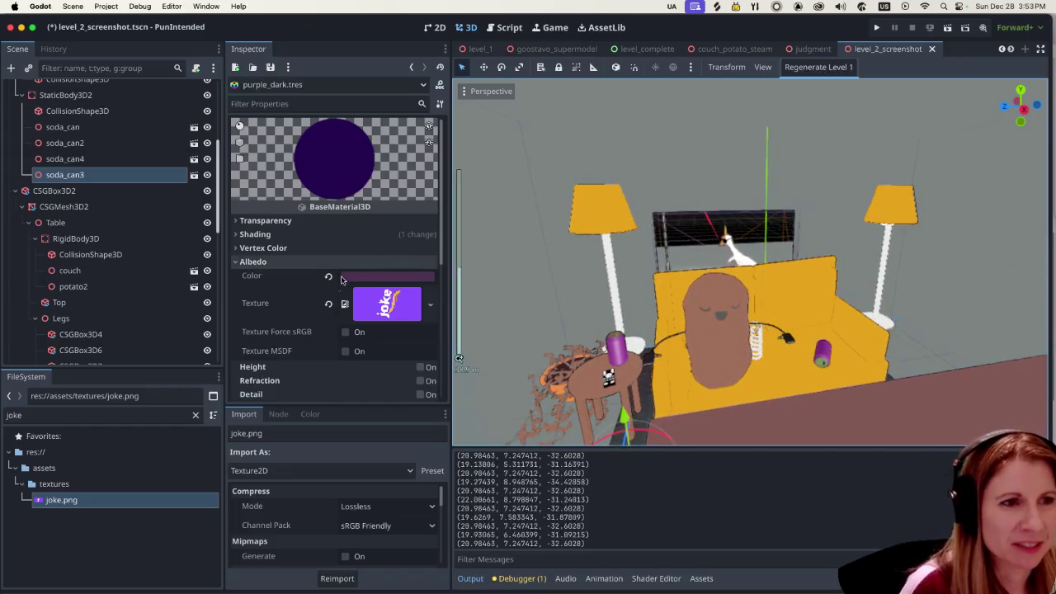
scroll(334, 293, "down", 1)
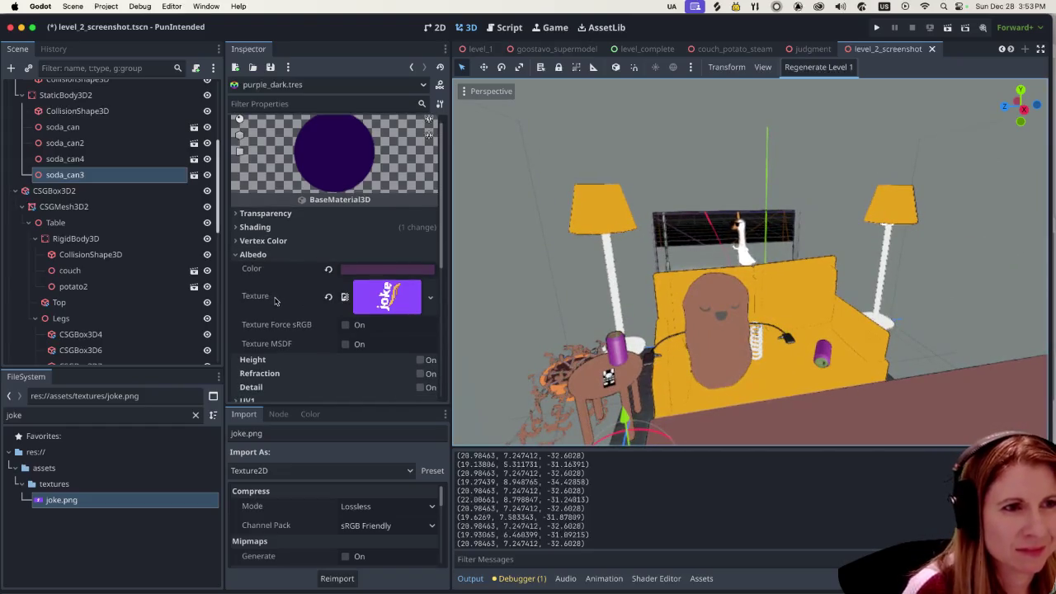
mouse_move(274, 294)
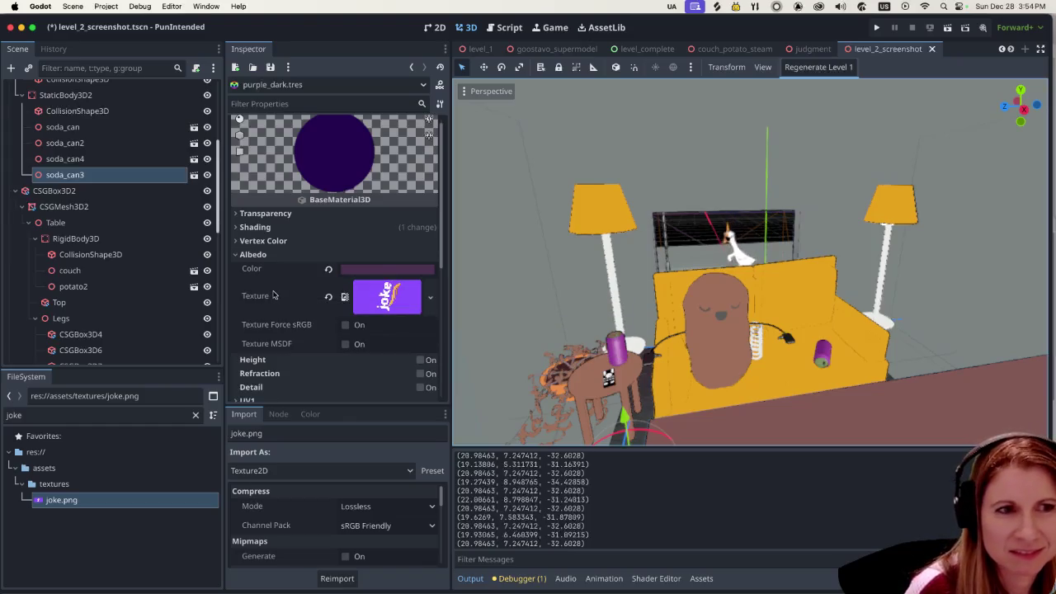
scroll(535, 362, "down", 5)
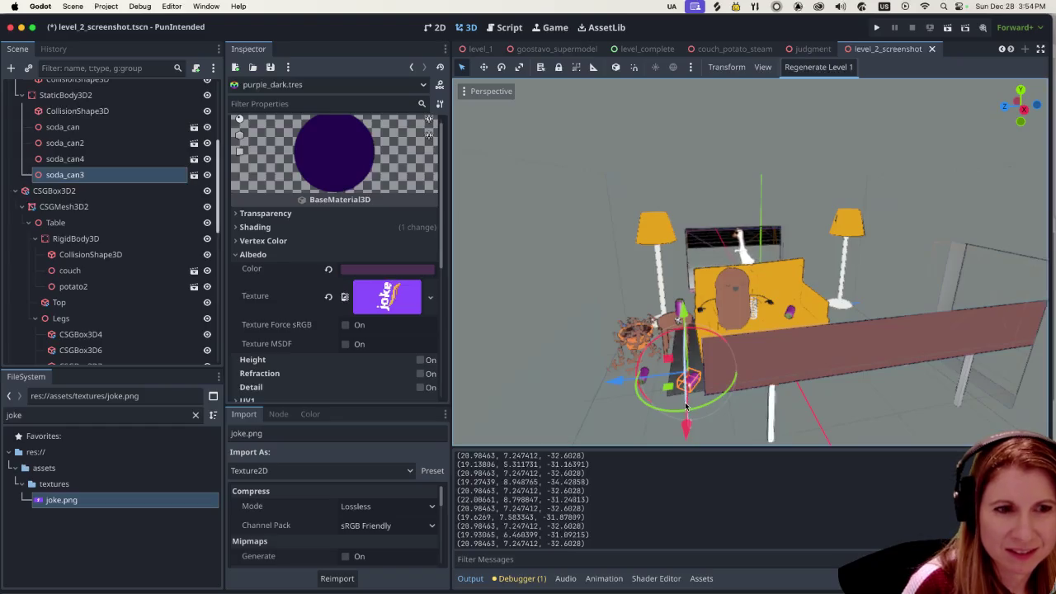
left_click(701, 575)
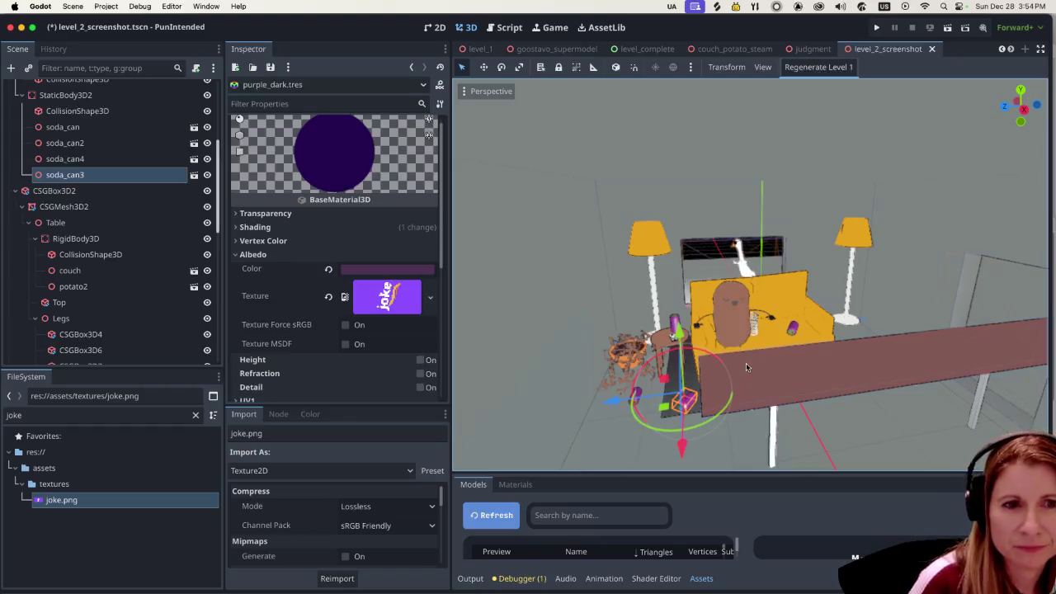
scroll(746, 363, "up", 10)
scroll(725, 384, "down", 10)
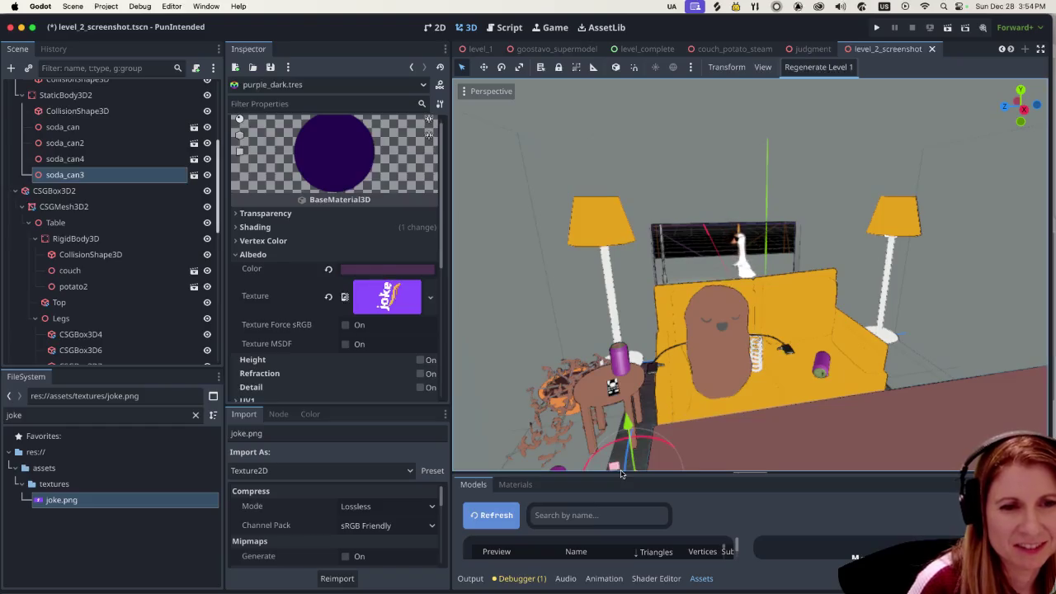
left_click_drag(620, 476, 641, 273)
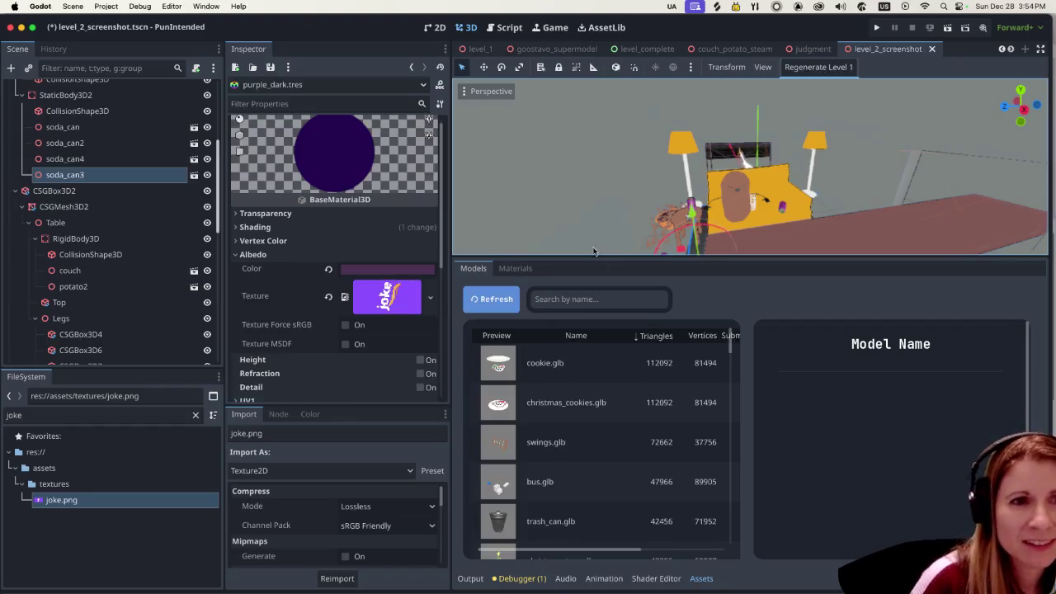
mouse_move(587, 258)
left_mouse_down()
mouse_move(614, 547)
mouse_move(613, 513)
left_mouse_up()
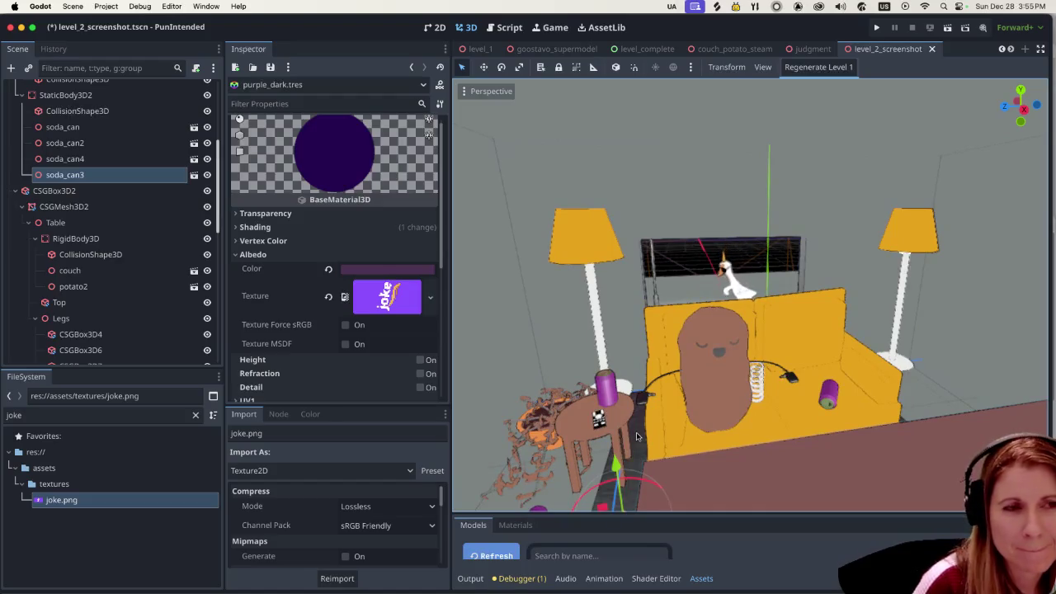
scroll(556, 382, "down", 3)
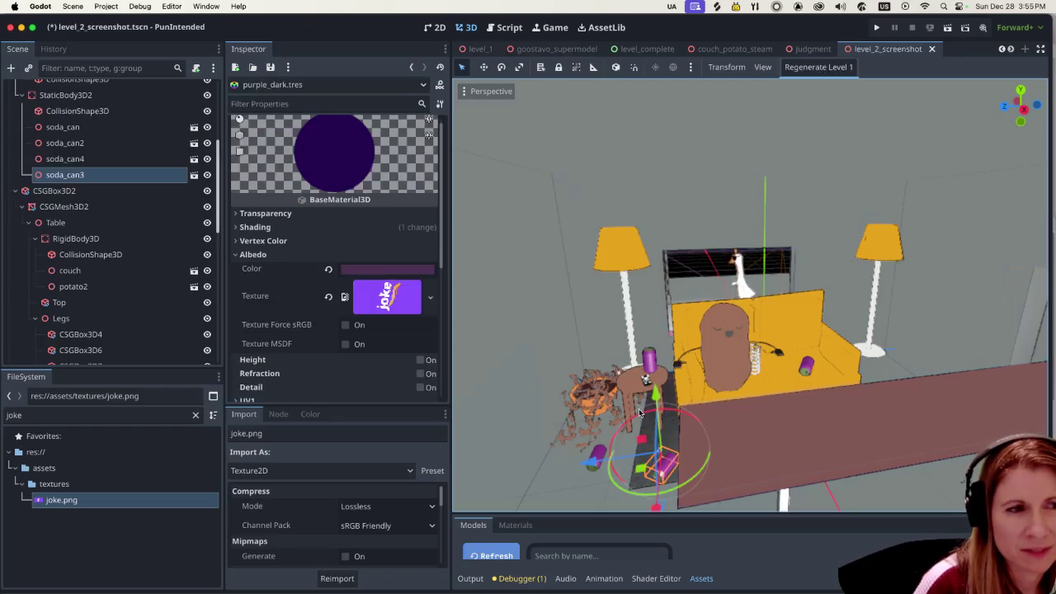
mouse_move(364, 272)
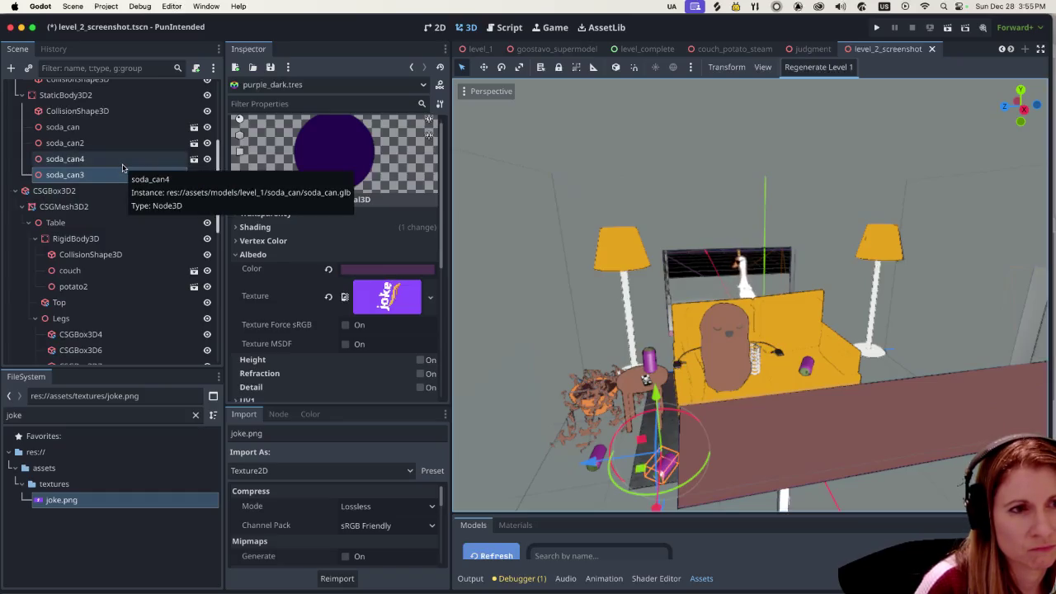
left_click(122, 164)
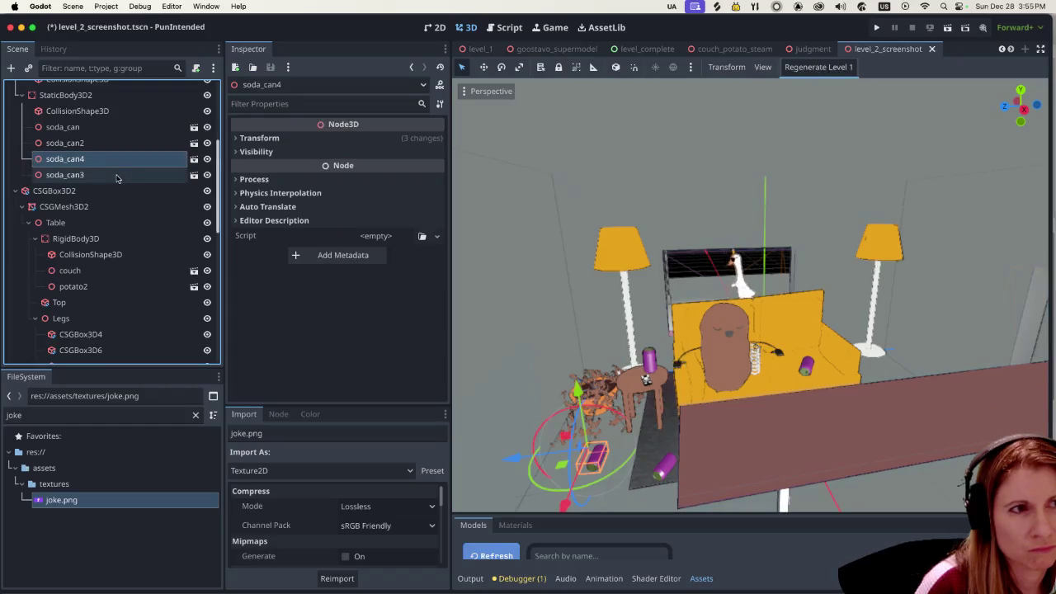
left_click(82, 127)
scroll(106, 157, "up", 2)
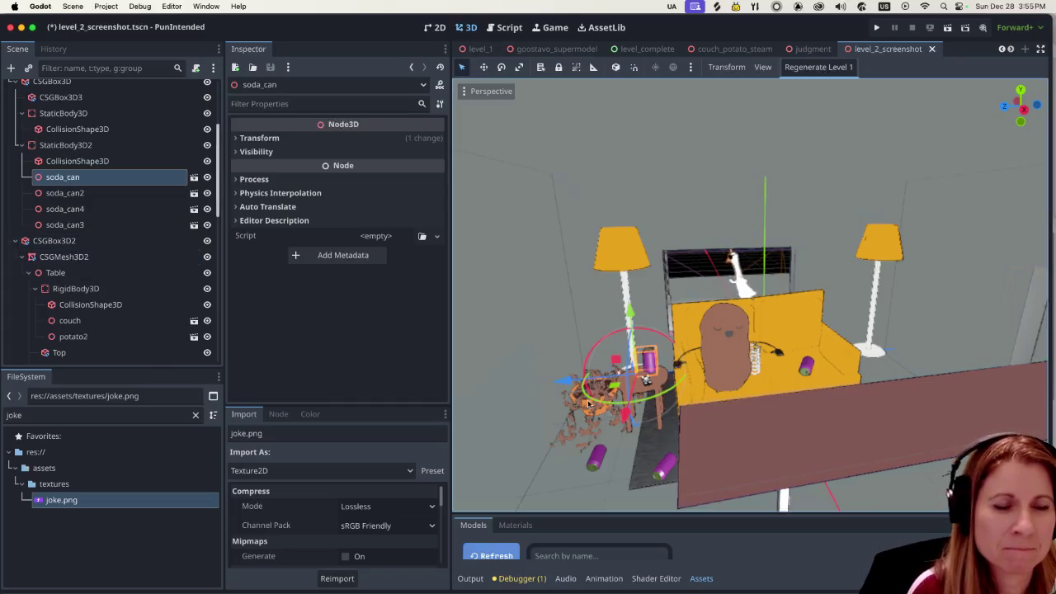
mouse_move(594, 399)
left_mouse_down()
mouse_move(471, 397)
mouse_move(545, 271)
mouse_move(713, 272)
mouse_move(582, 301)
mouse_move(532, 387)
mouse_move(553, 442)
left_mouse_up()
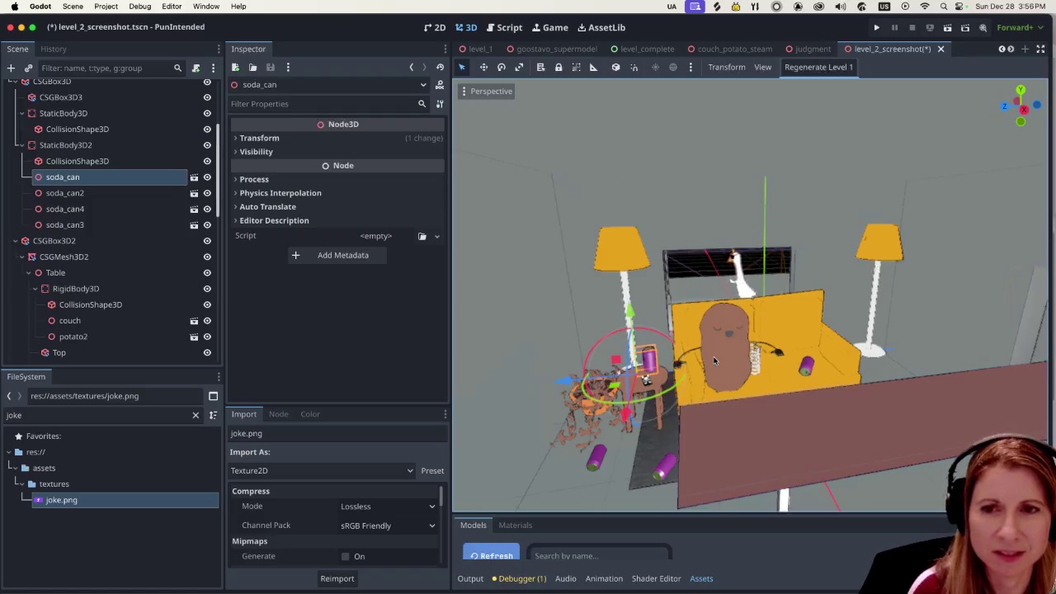
scroll(635, 435, "up", 3)
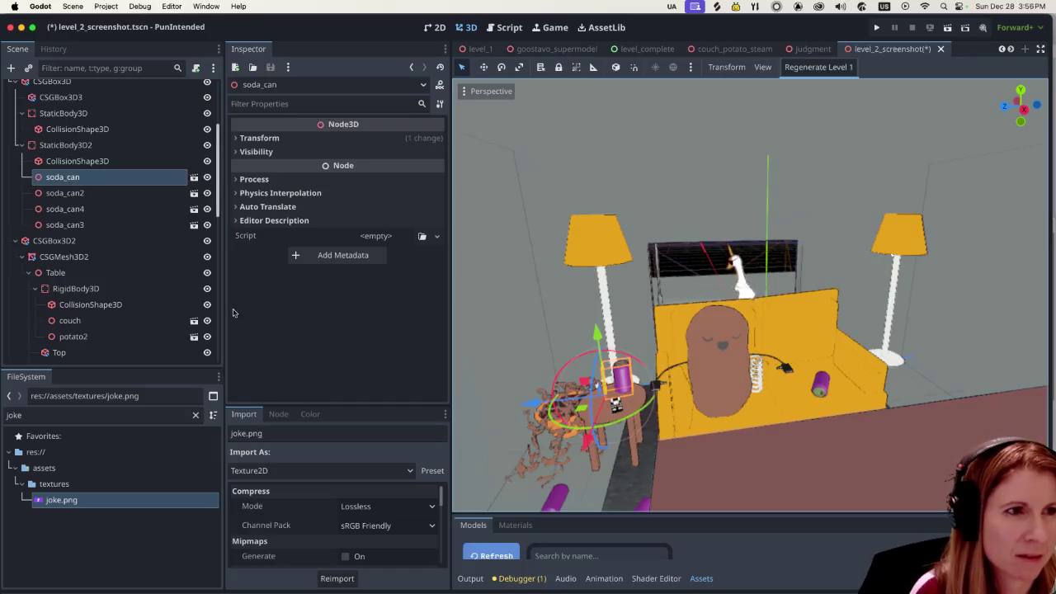
scroll(140, 248, "up", 5)
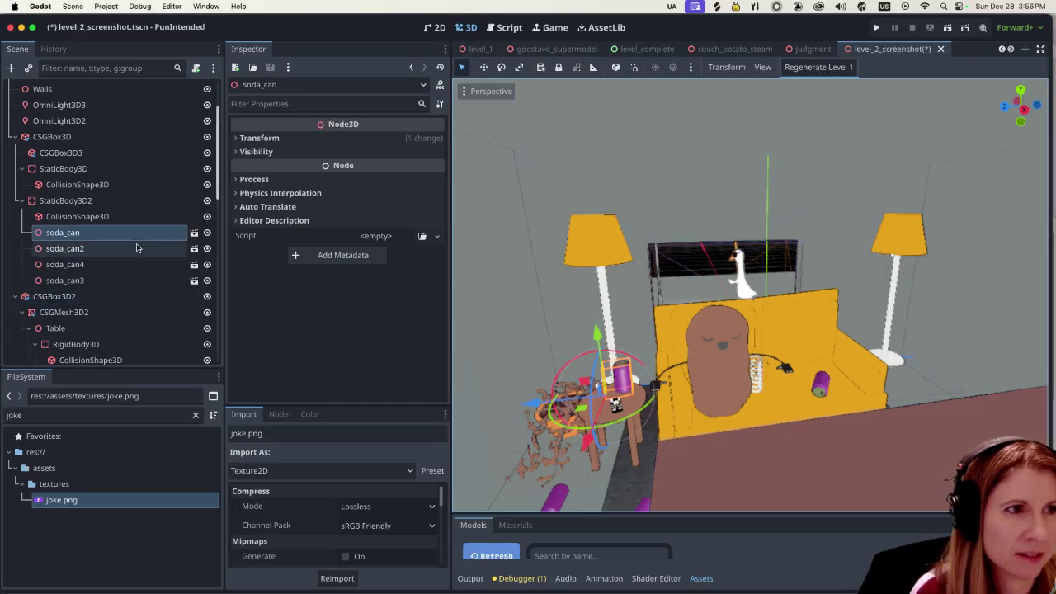
scroll(124, 255, "down", 10)
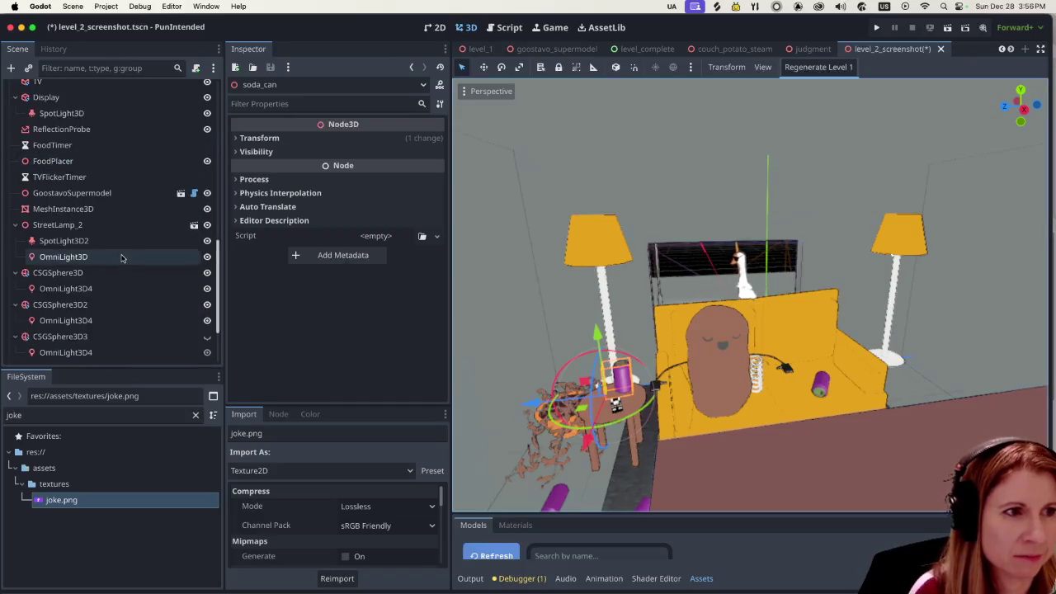
scroll(124, 260, "up", 10)
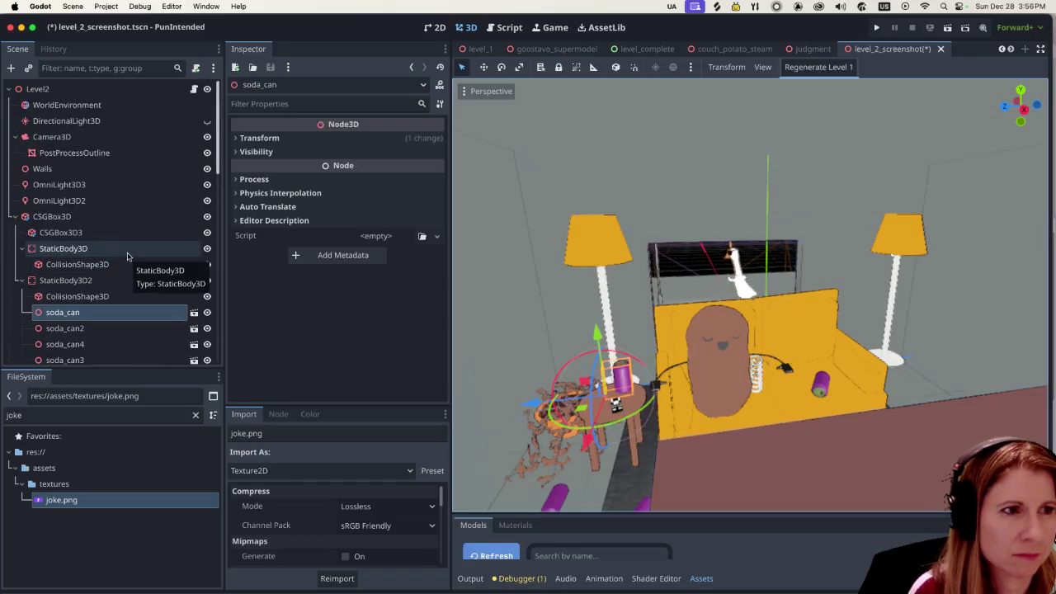
scroll(123, 256, "down", 3)
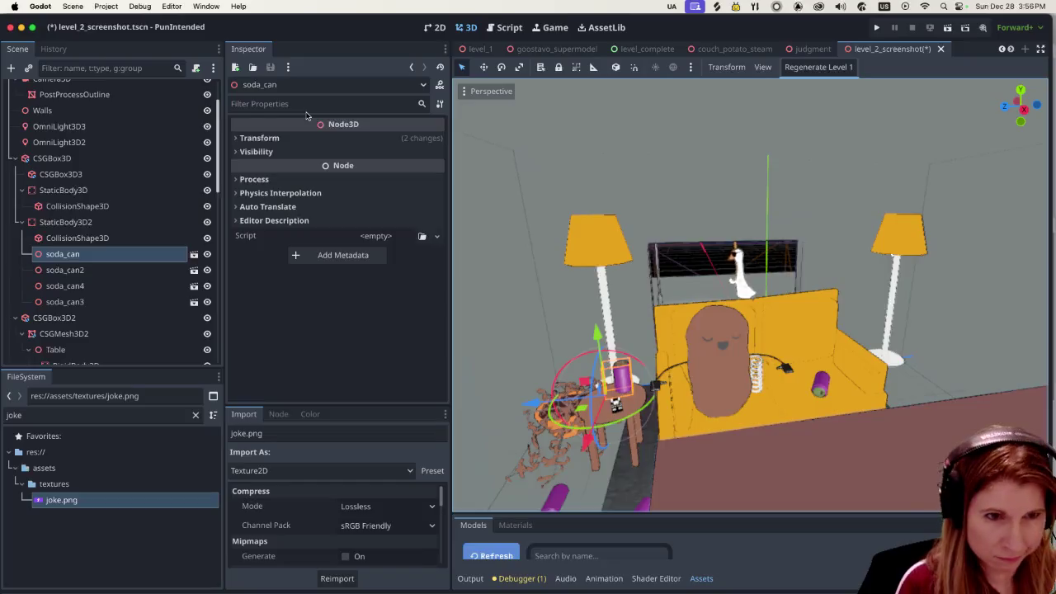
left_click(98, 414)
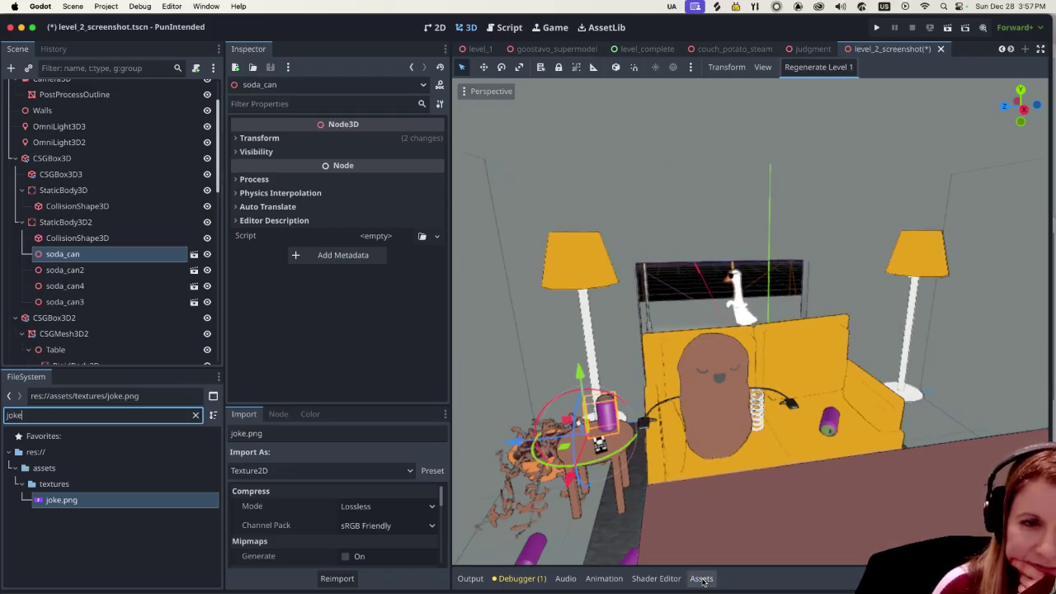
Step: In the enlarged Assets Materials tab, search 'purple' and open purple_dark.tres
left_click(512, 524)
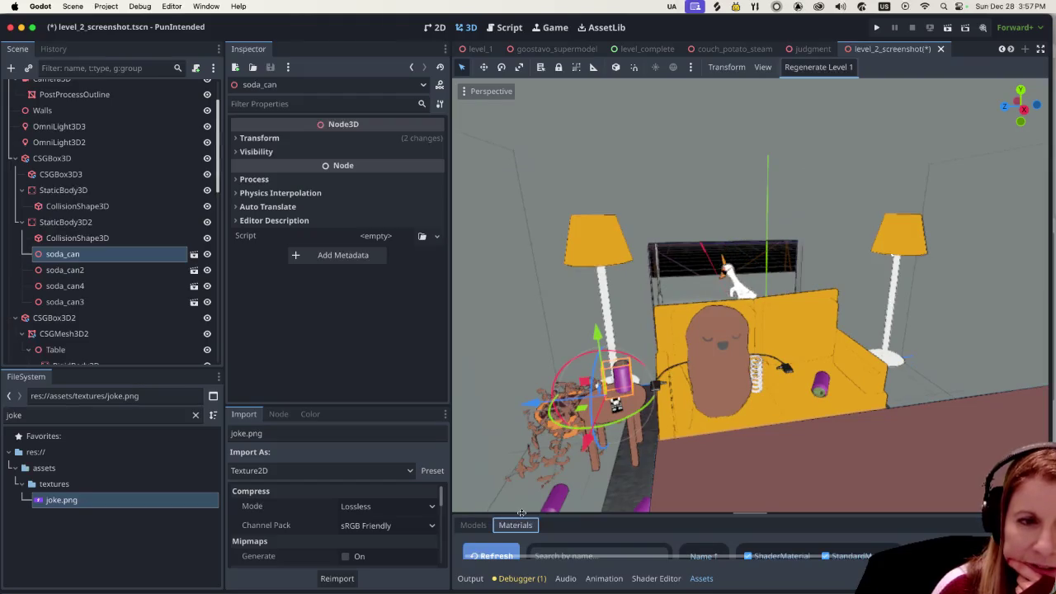
left_click_drag(550, 219, 551, 216)
left_click(567, 258)
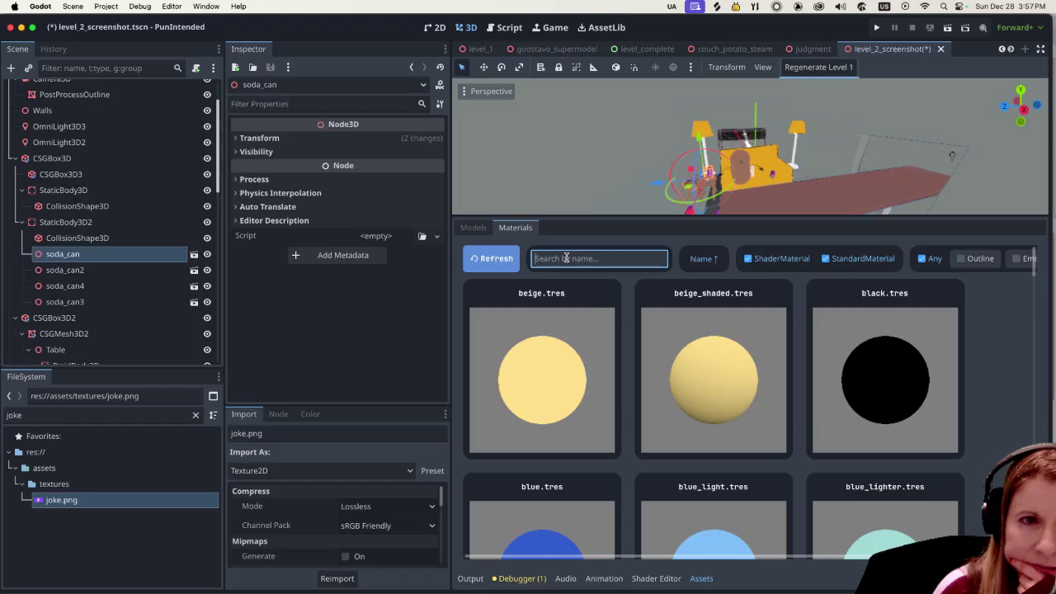
scroll(675, 438, "down", 6)
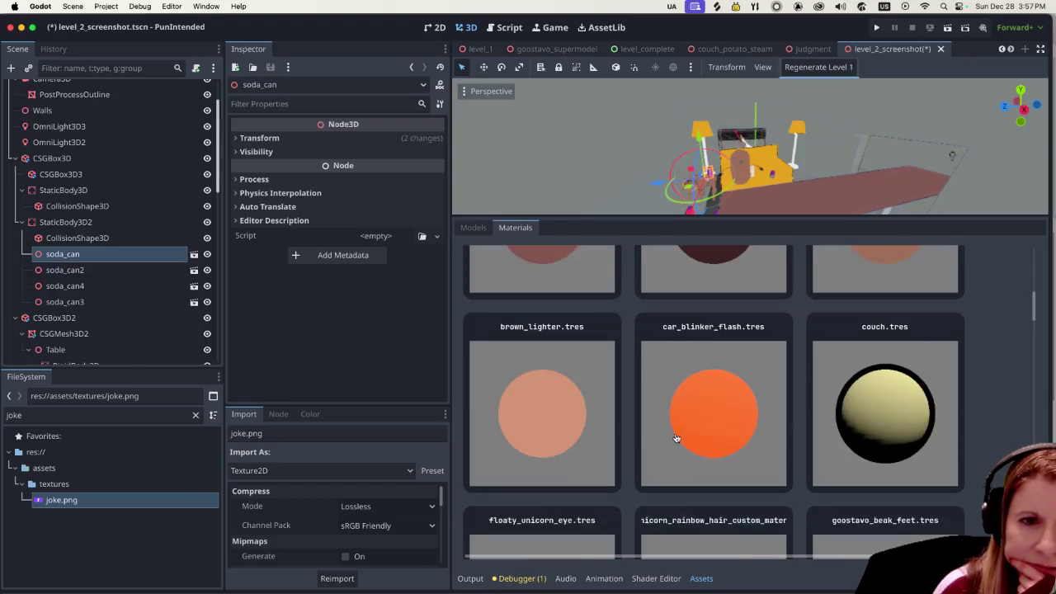
scroll(675, 437, "down", 2)
scroll(660, 412, "up", 8)
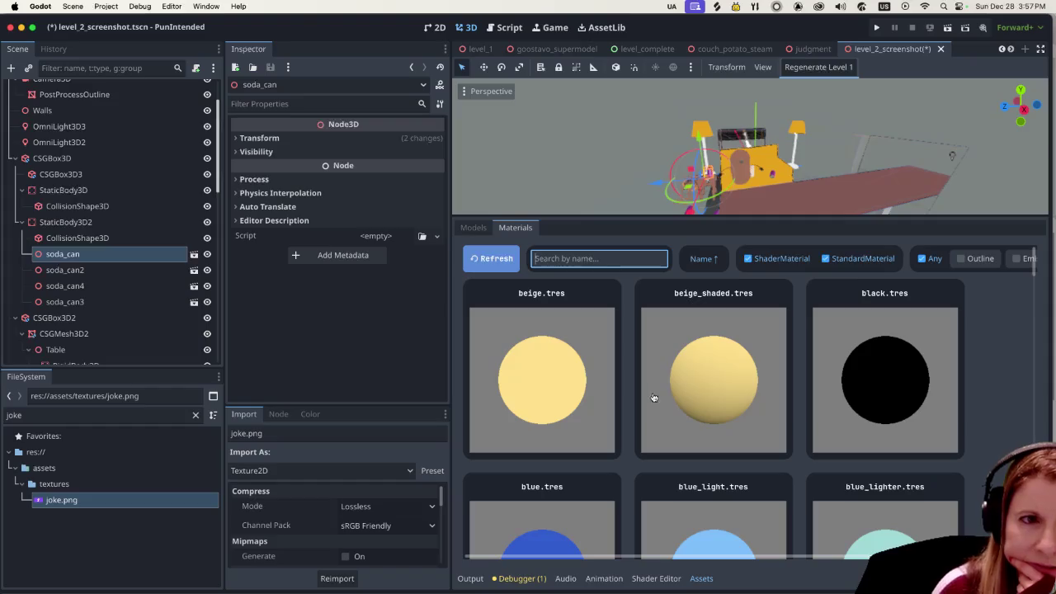
type("purple")
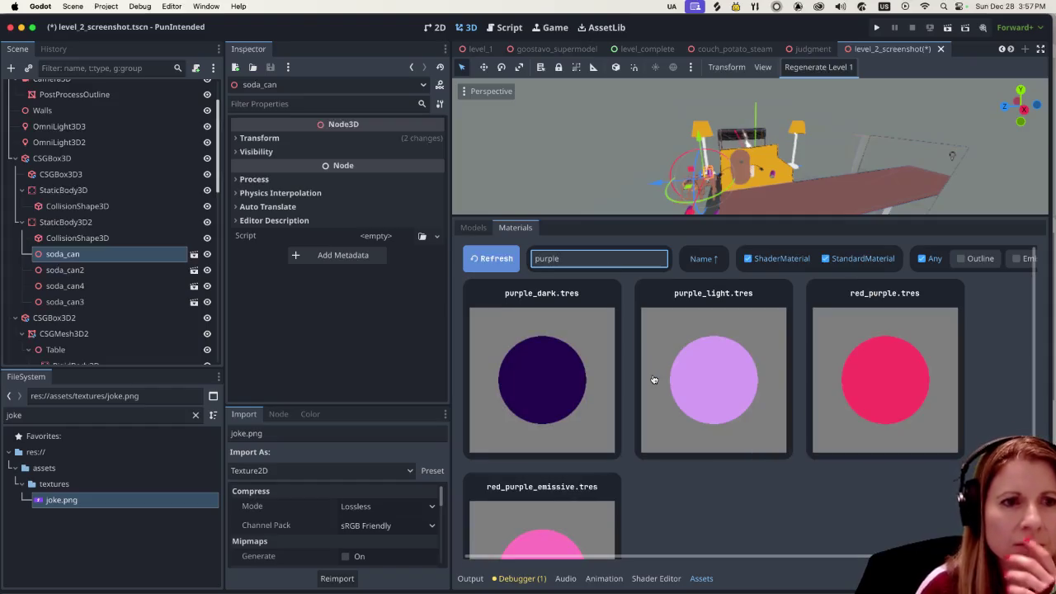
left_click(563, 377)
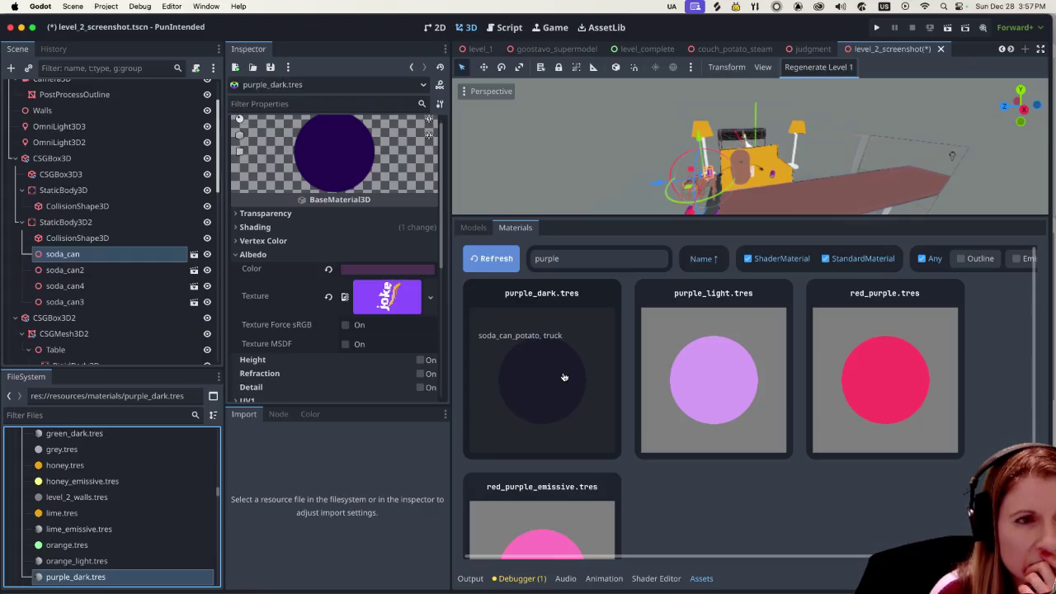
left_click(473, 228)
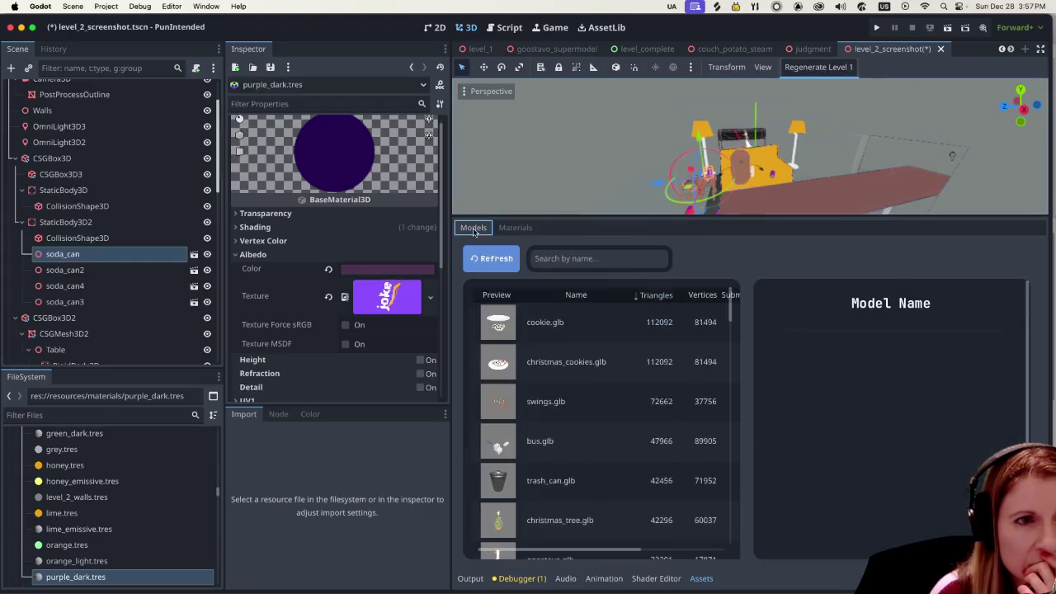
Step: Search the Models library for 'soda' and select soda_can.glb to view its details
left_click(550, 255)
type("soda")
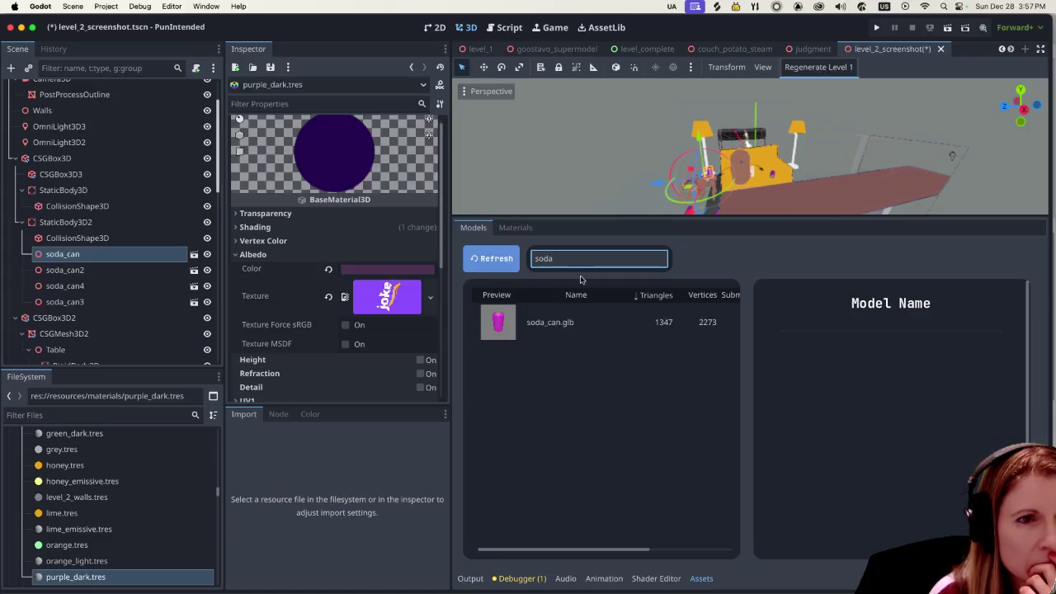
left_click(565, 322)
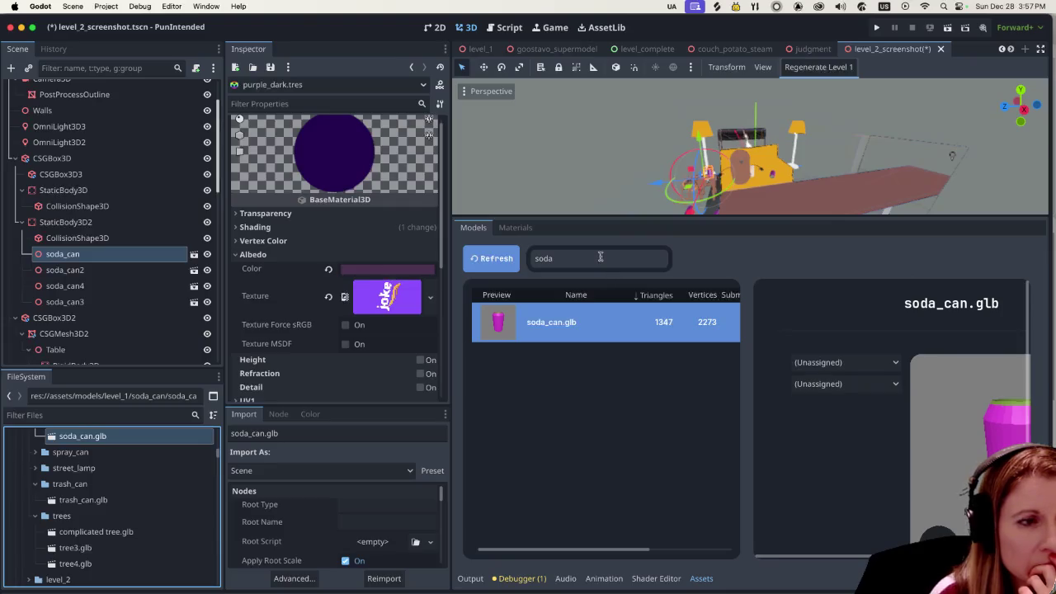
scroll(187, 482, "up", 1)
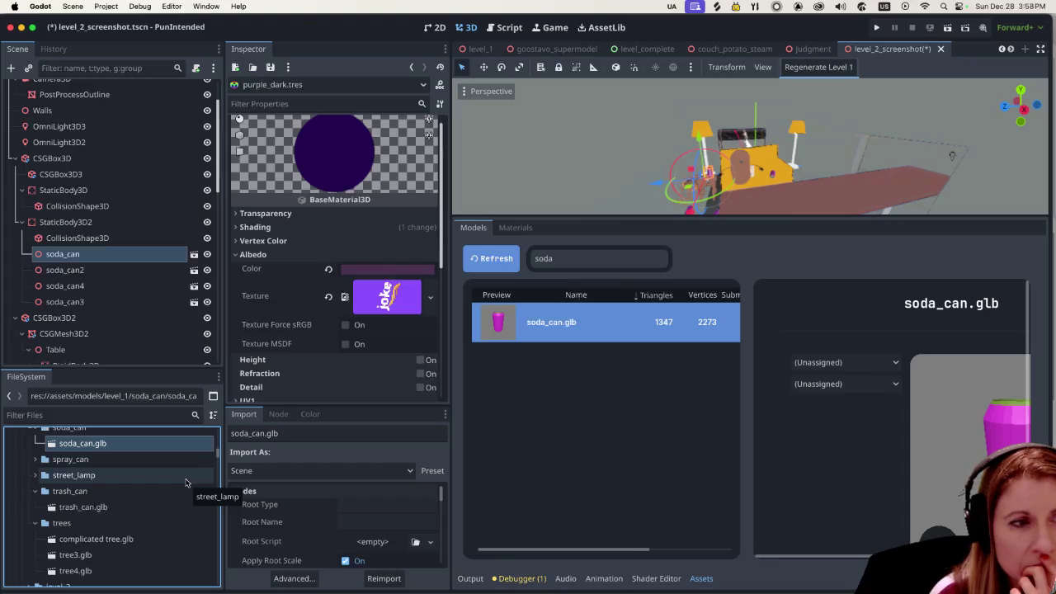
left_click(585, 262)
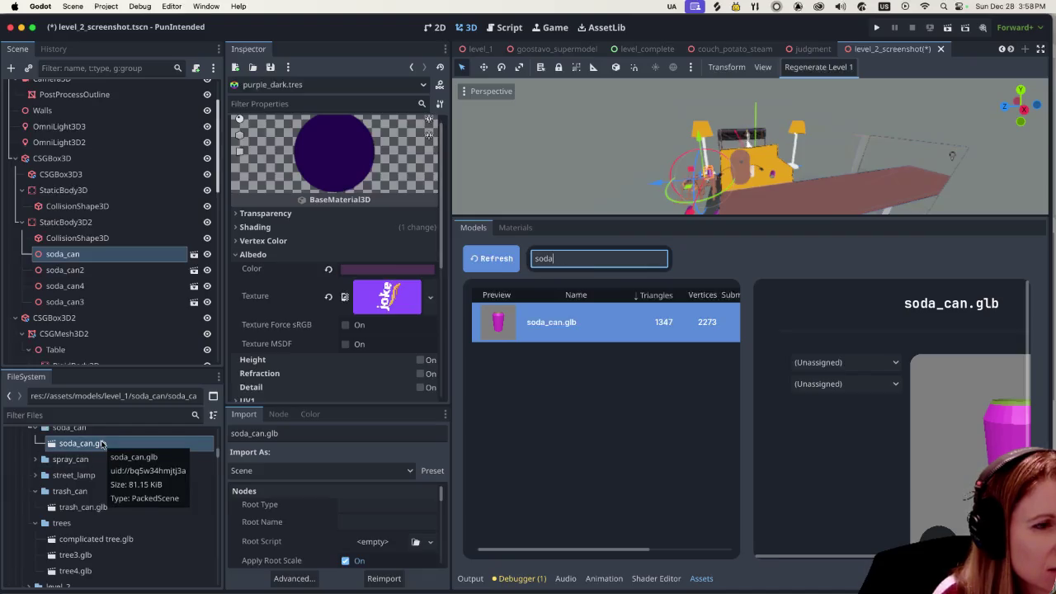
scroll(102, 445, "down", 5)
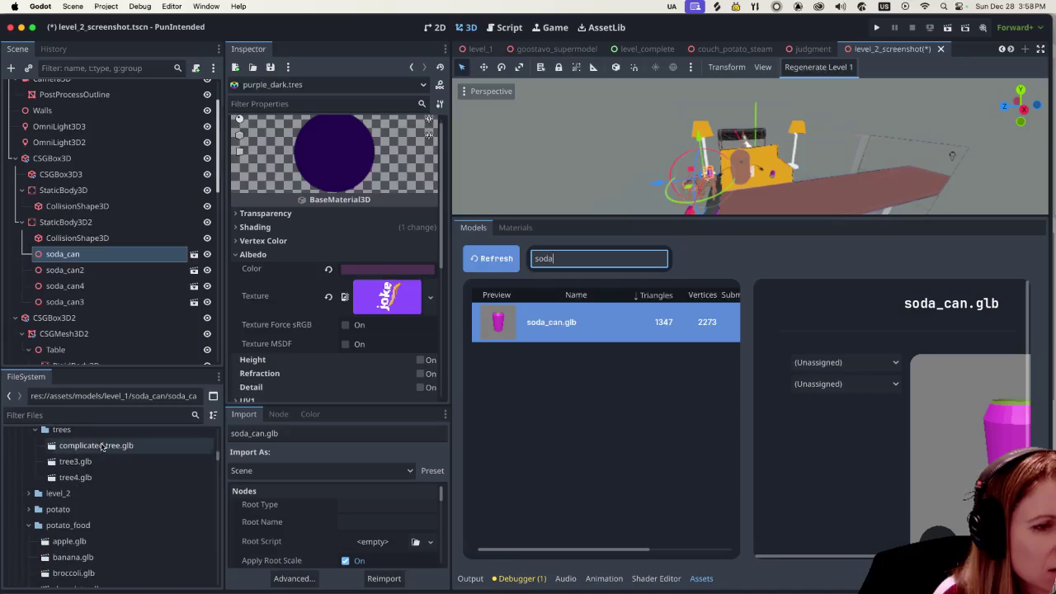
scroll(94, 451, "down", 5)
Step: Drag soda_can_potato.glb from the FileSystem into the 3D viewport near the small table
left_click(136, 564)
left_click_drag(606, 219, 603, 435)
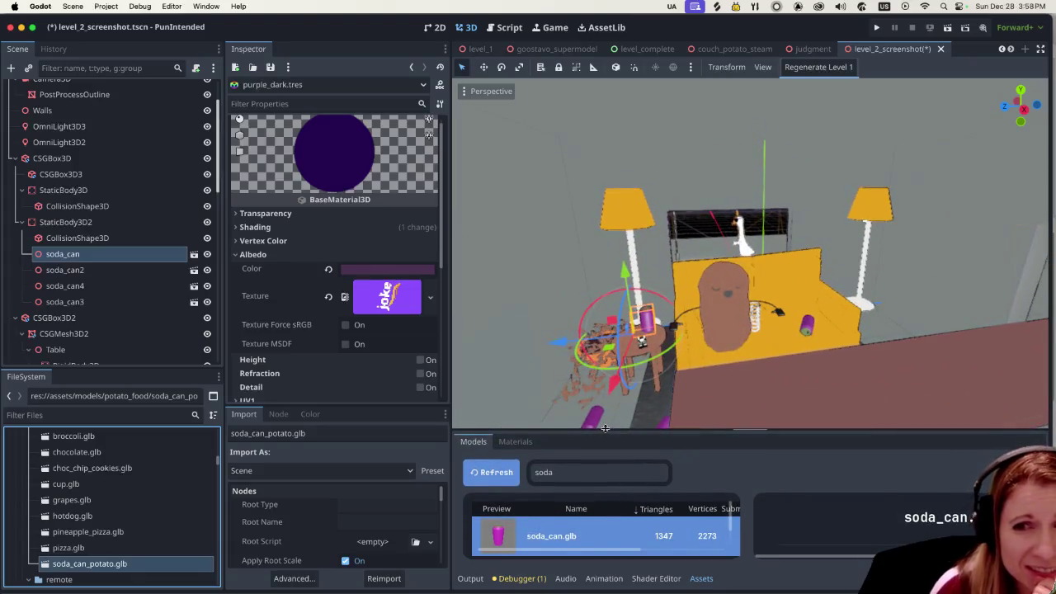
mouse_move(90, 564)
left_mouse_down()
mouse_move(717, 367)
mouse_move(598, 363)
mouse_move(617, 420)
left_mouse_up()
scroll(617, 420, "down", 4)
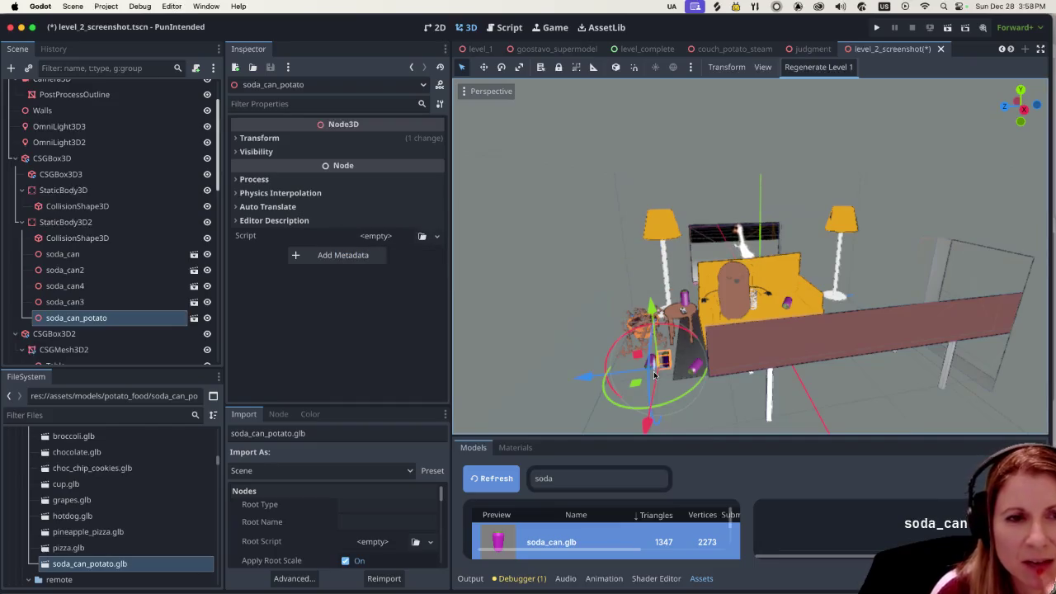
scroll(647, 379, "up", 3)
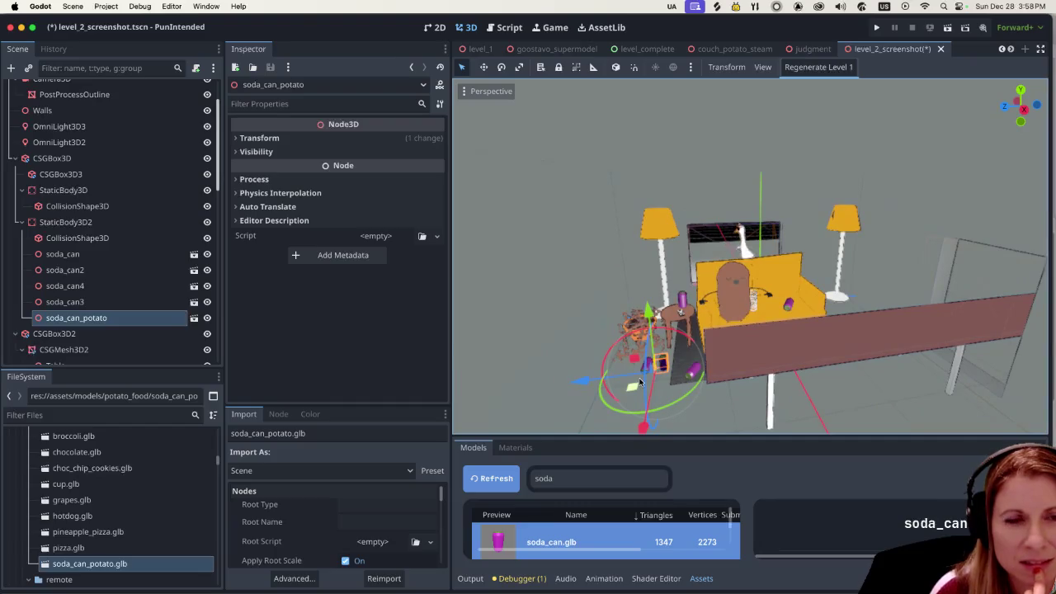
scroll(639, 381, "up", 2)
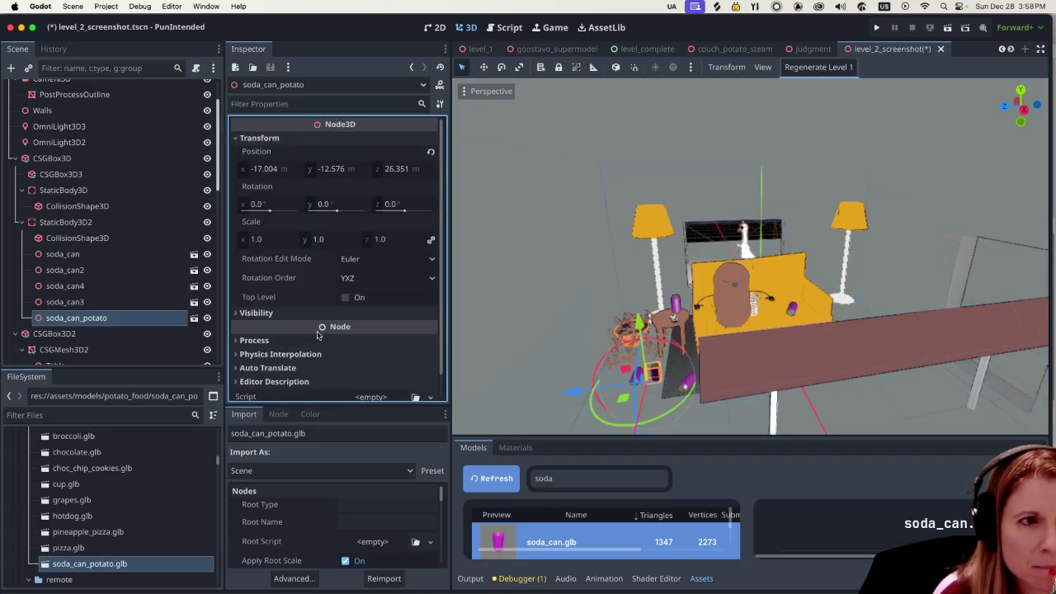
Step: Scale the new soda_can_potato can to 1.5 and raise it above the table
left_click(258, 238)
type("1.")
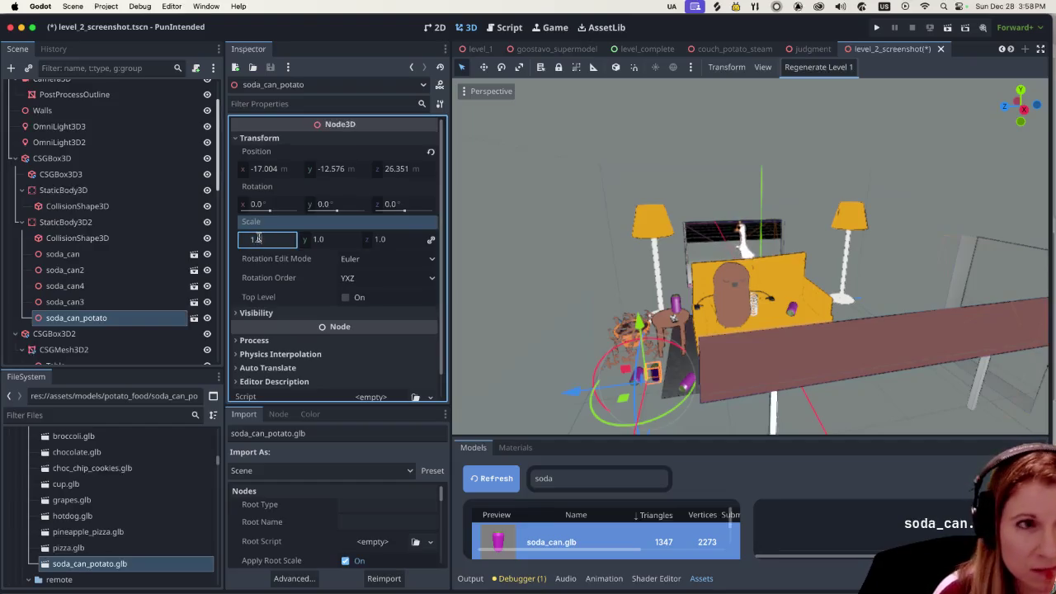
type("5")
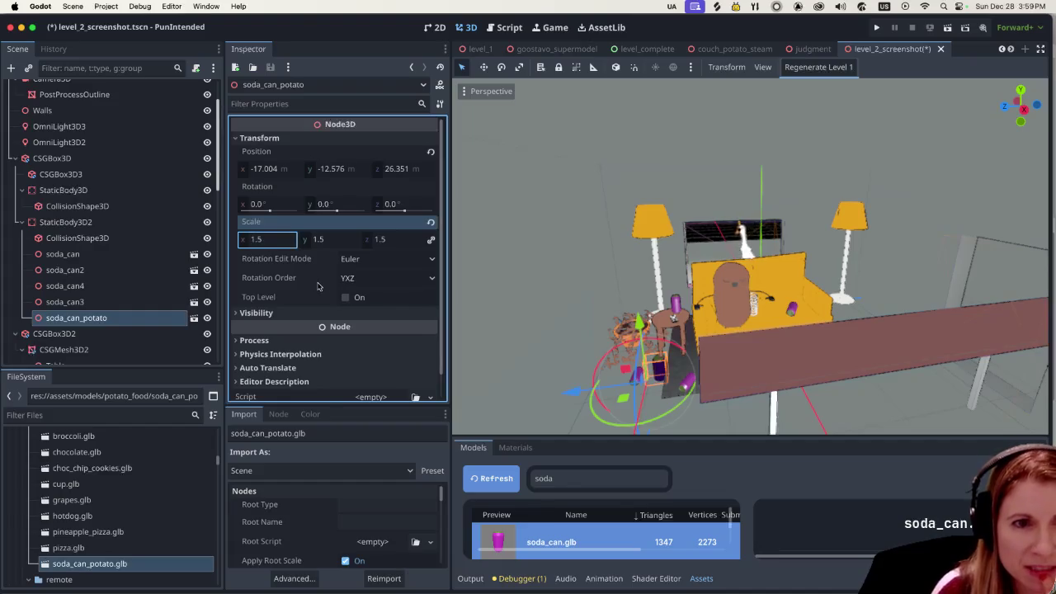
left_click(660, 378)
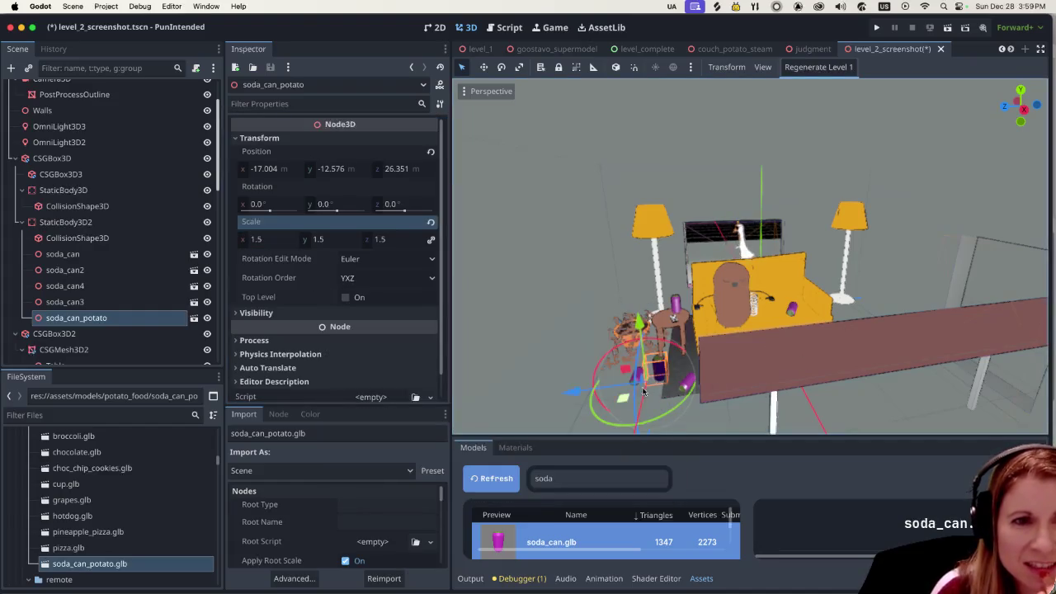
mouse_move(646, 328)
left_mouse_down()
mouse_move(603, 223)
mouse_move(590, 224)
mouse_move(636, 309)
mouse_move(639, 281)
mouse_move(516, 297)
mouse_move(495, 247)
mouse_move(574, 98)
mouse_move(966, 280)
mouse_move(495, 305)
mouse_move(647, 196)
mouse_move(485, 260)
mouse_move(521, 207)
mouse_move(596, 256)
left_mouse_up()
Step: Reselect the soda_can_potato node and switch the Assets panel to Materials
left_click(586, 377)
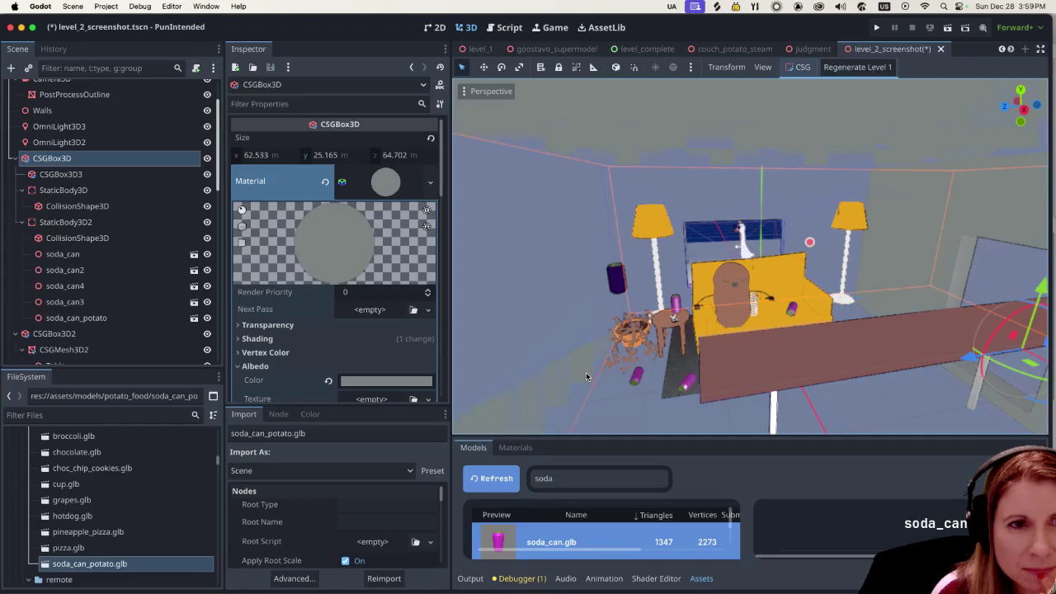
left_click(625, 282)
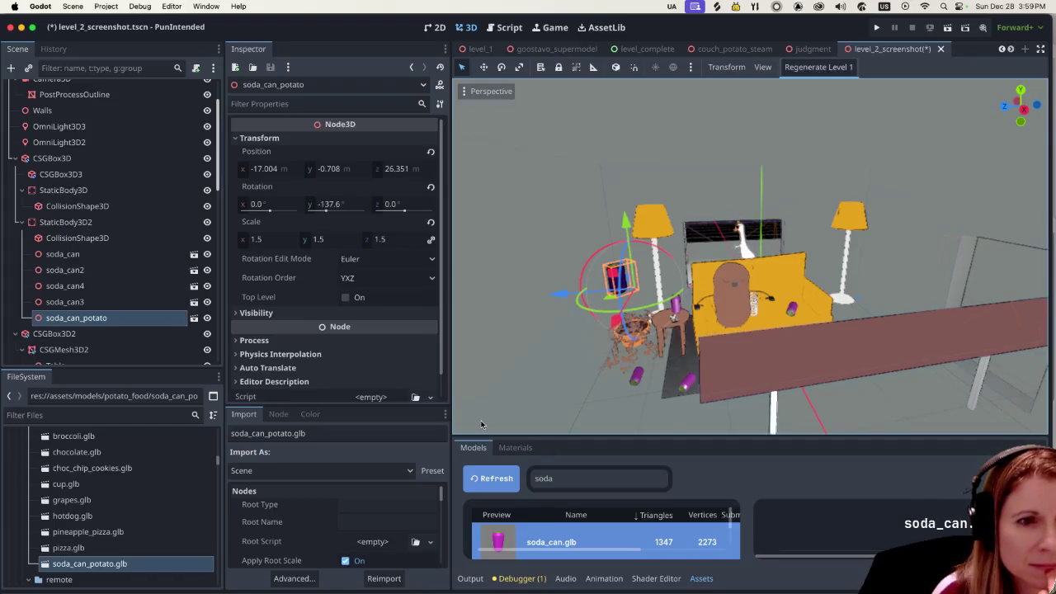
scroll(101, 295, "down", 2)
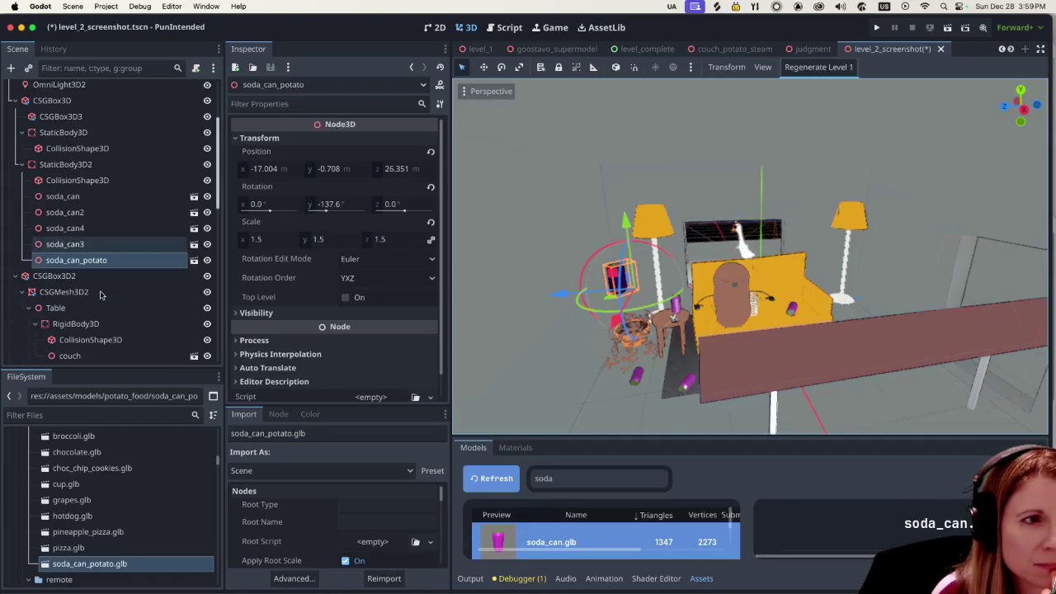
scroll(101, 295, "up", 3)
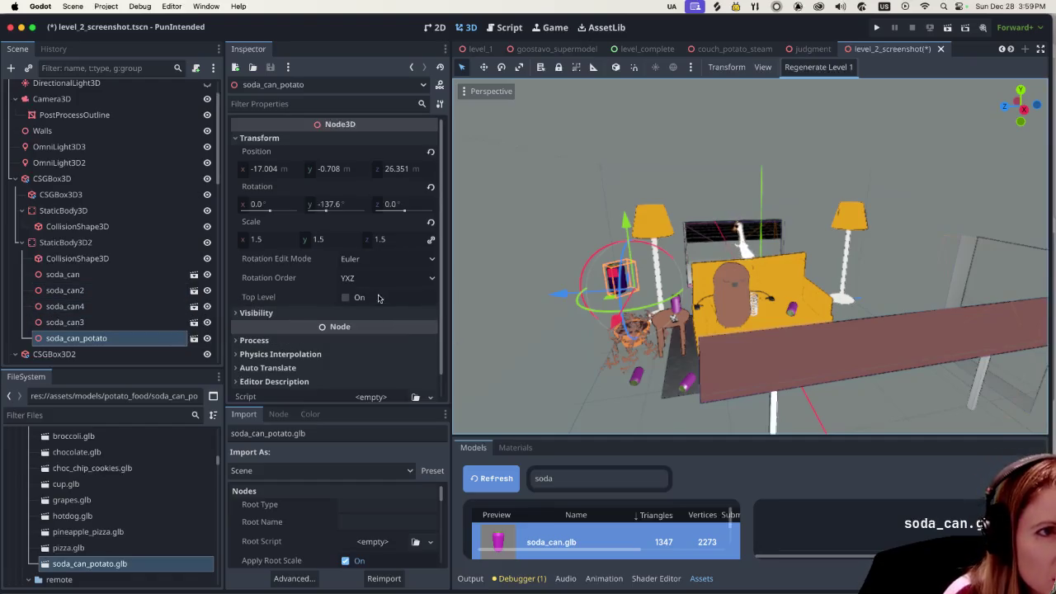
left_click(148, 339)
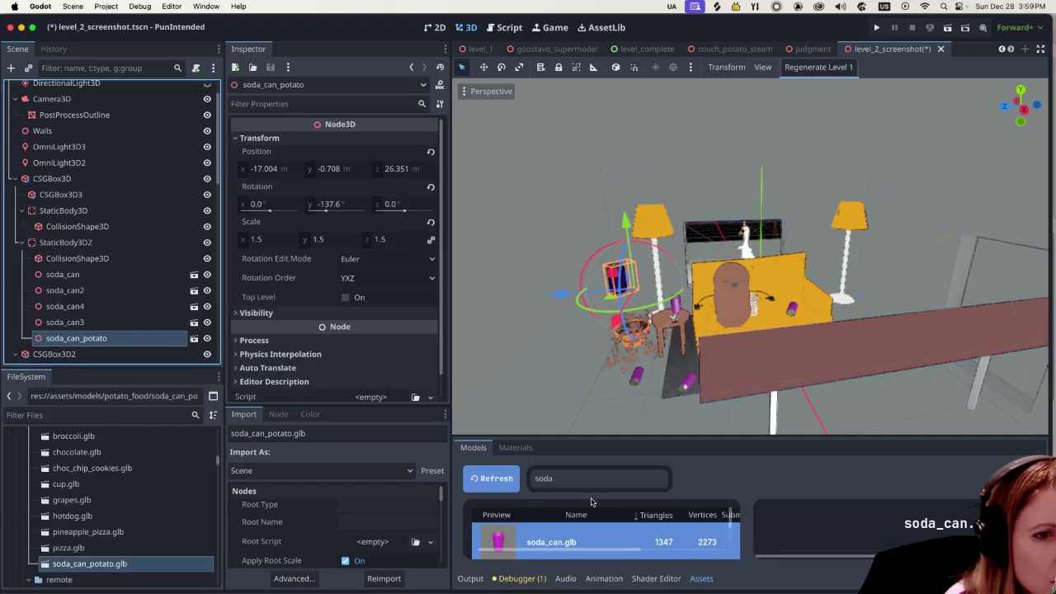
left_click(515, 448)
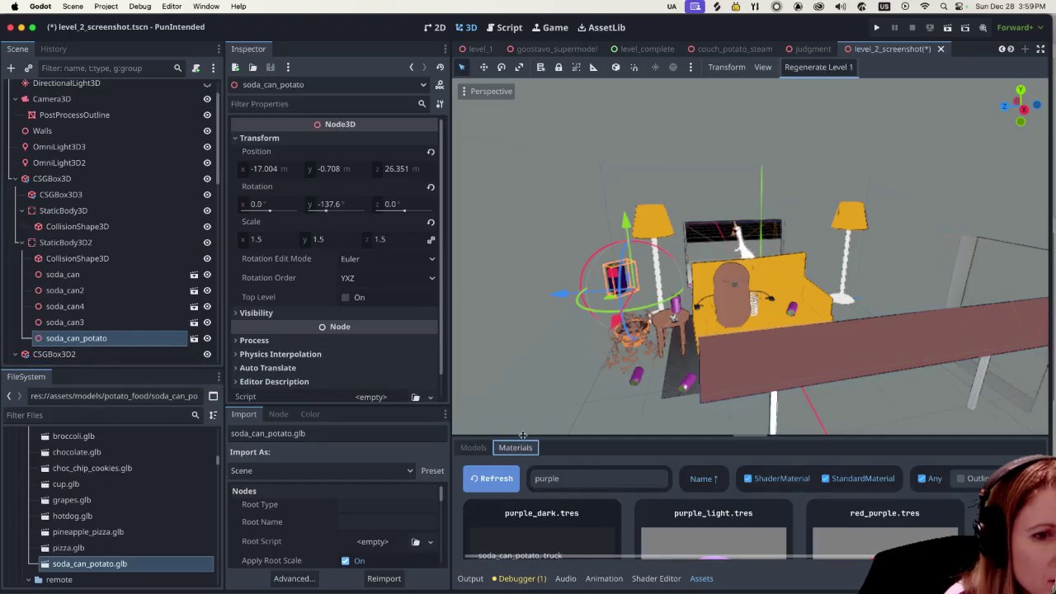
Step: Open purple_dark.tres and revert its Albedo Color to the default white
left_click_drag(749, 435, 750, 361)
left_click(552, 520)
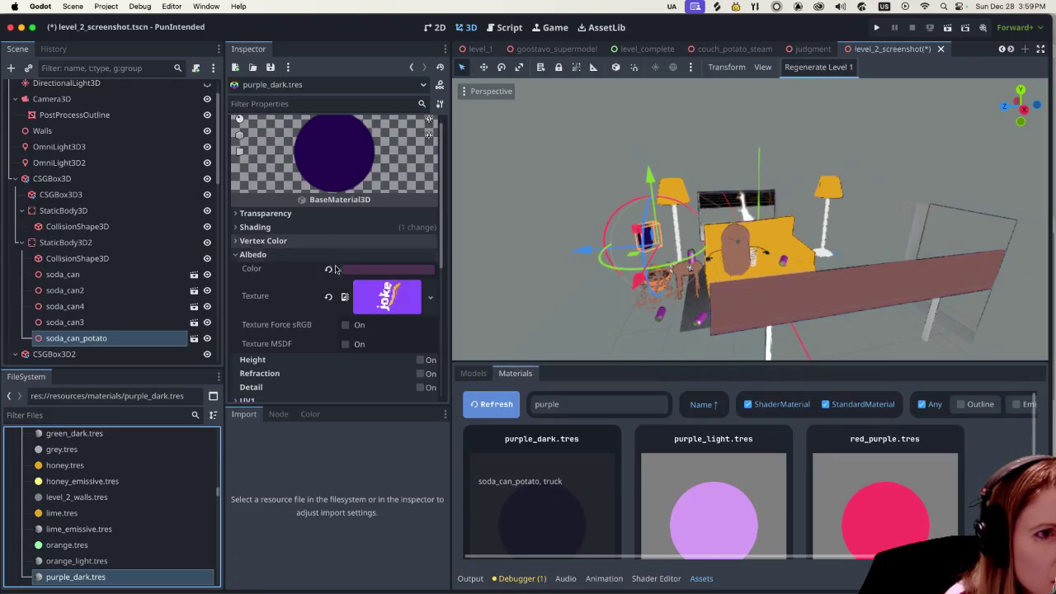
left_click(367, 270)
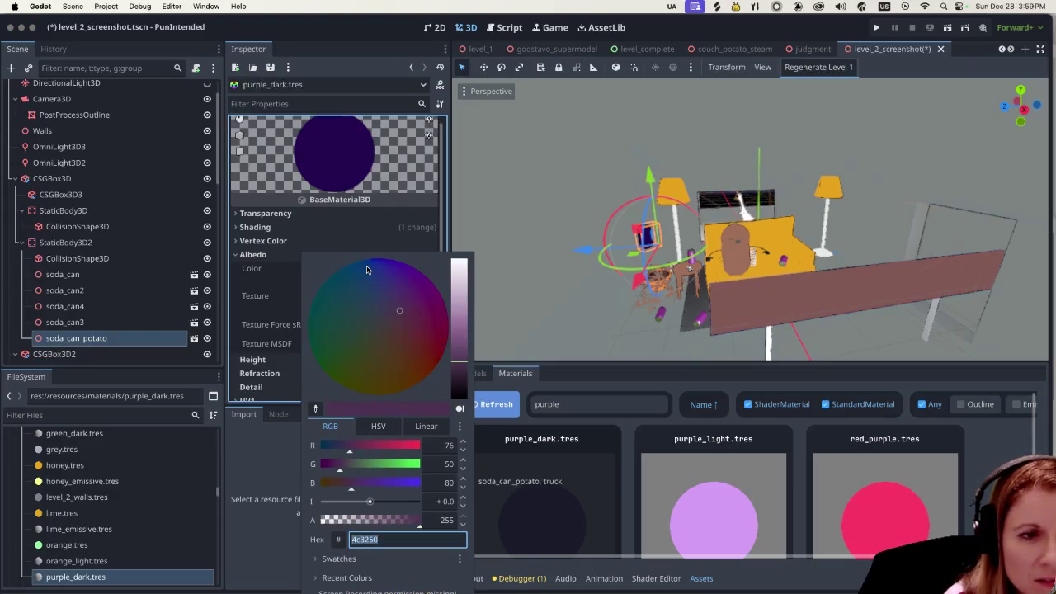
left_click(322, 233)
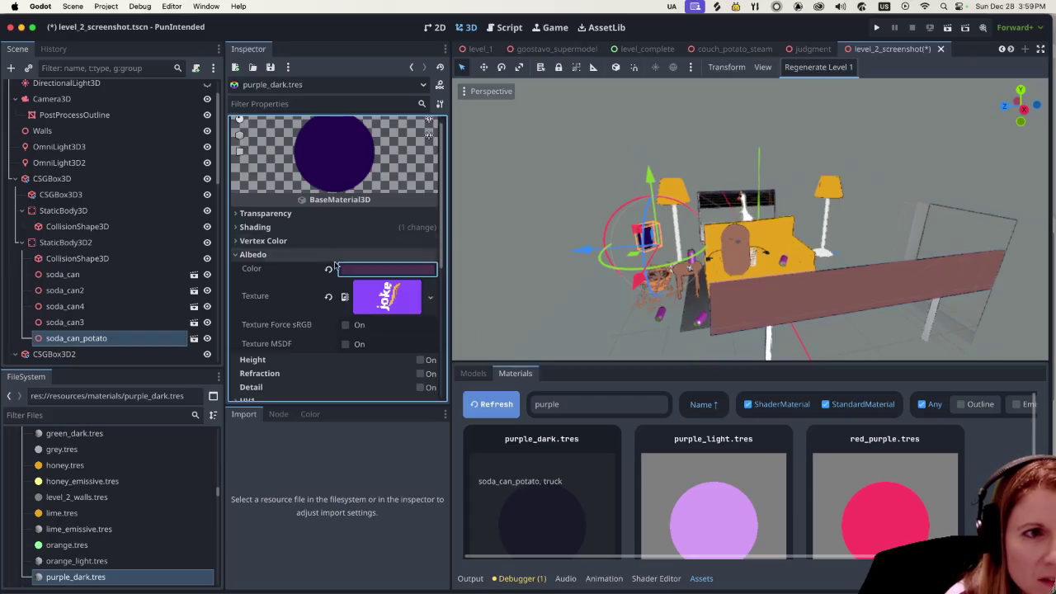
mouse_move(347, 273)
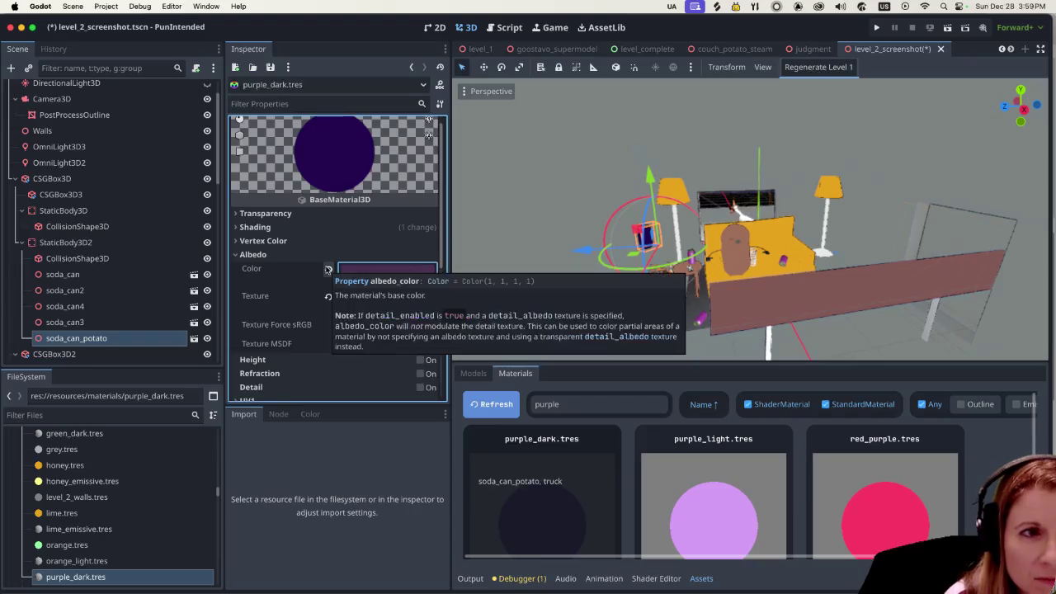
left_click(328, 270)
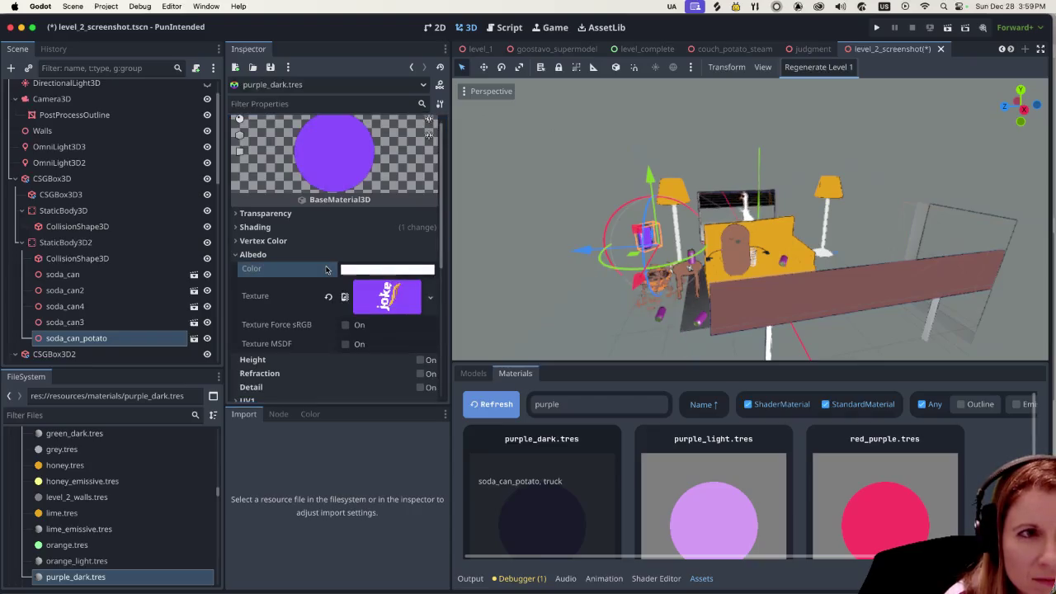
Step: Rotate the soda can about 120 degrees to view the label
mouse_move(603, 265)
left_mouse_down()
mouse_move(720, 252)
mouse_move(705, 233)
mouse_move(711, 207)
mouse_move(733, 196)
mouse_move(635, 278)
mouse_move(598, 342)
mouse_move(396, 486)
left_mouse_up()
scroll(493, 311, "up", 3)
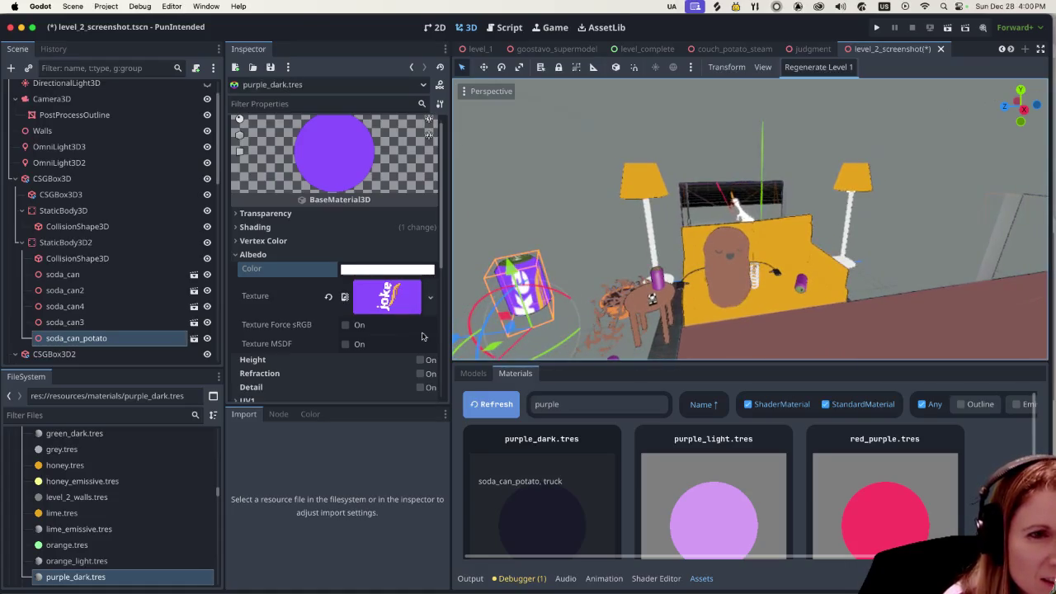
left_click_drag(393, 314, 528, 282)
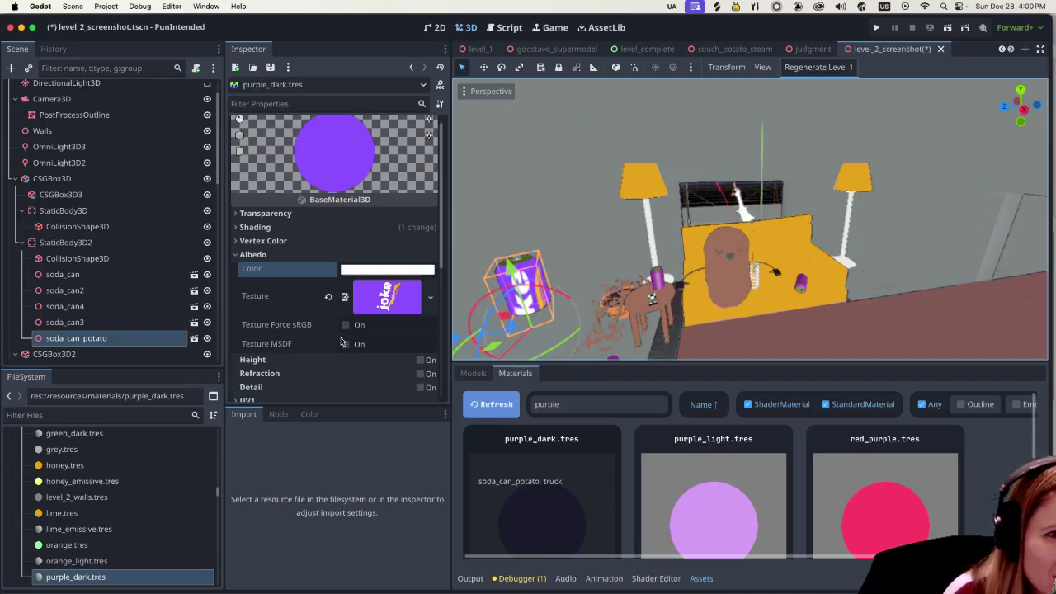
scroll(339, 336, "down", 1)
scroll(339, 336, "down", 3)
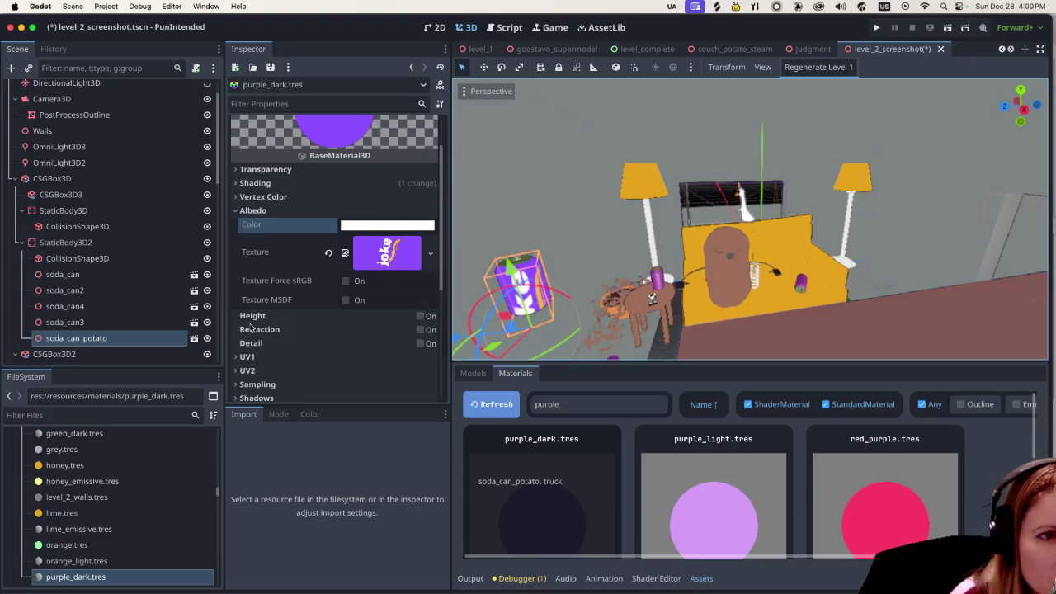
scroll(245, 321, "down", 5)
left_click(241, 286)
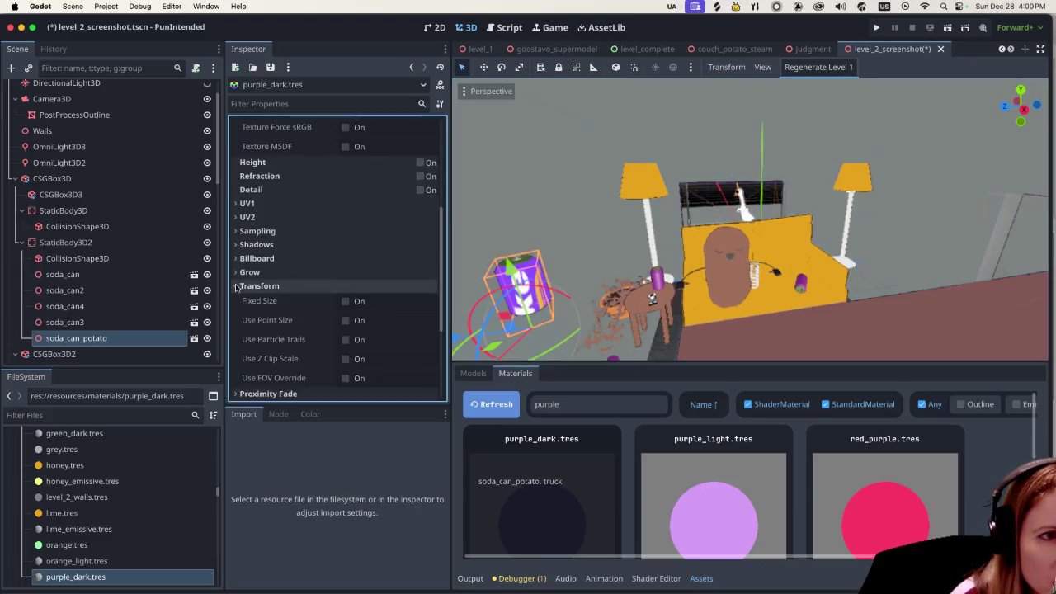
scroll(312, 303, "up", 5)
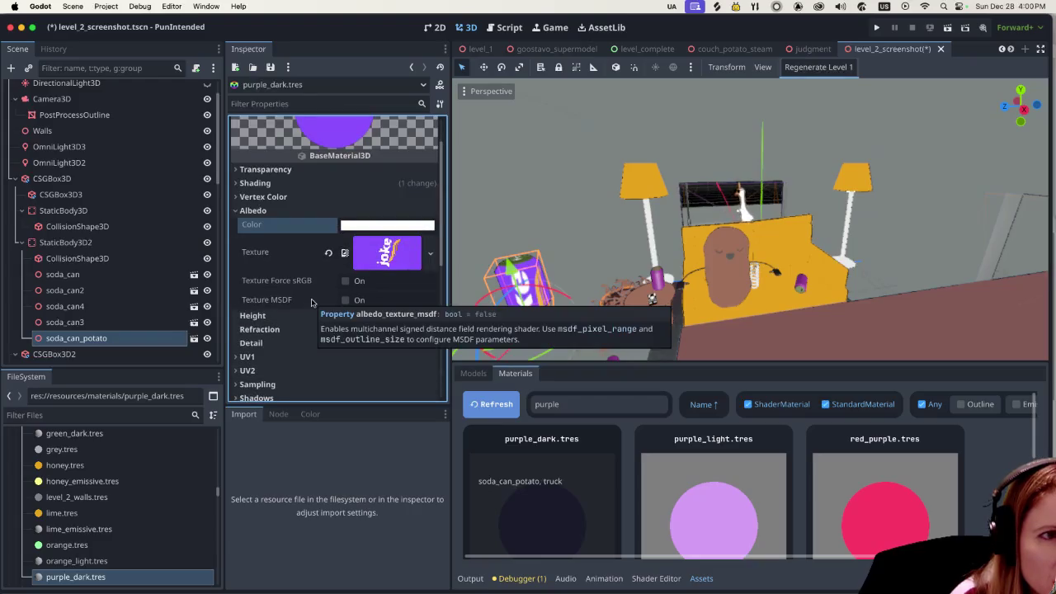
scroll(311, 300, "down", 4)
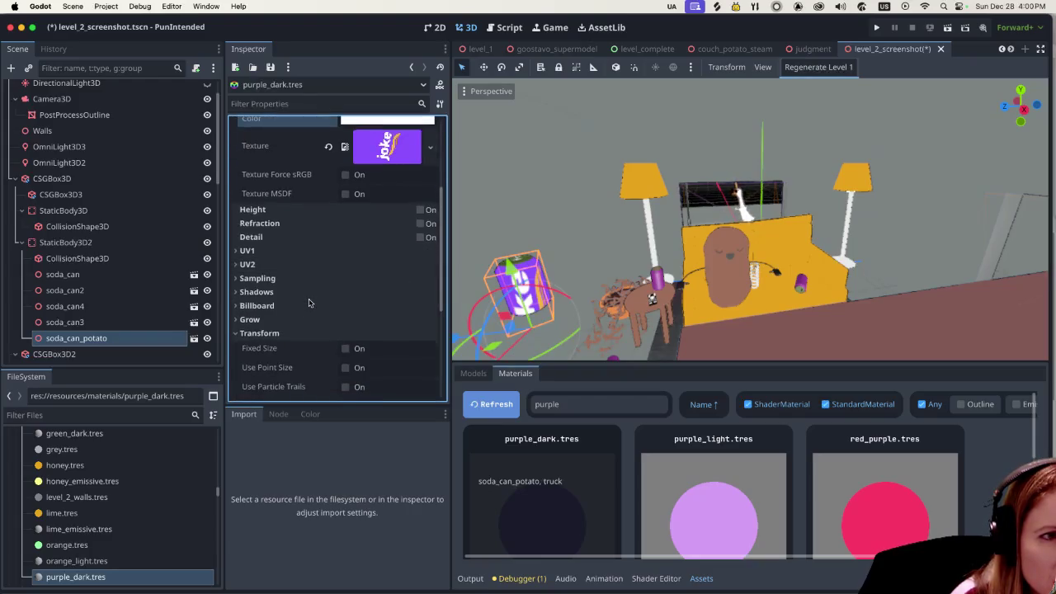
scroll(308, 303, "down", 1)
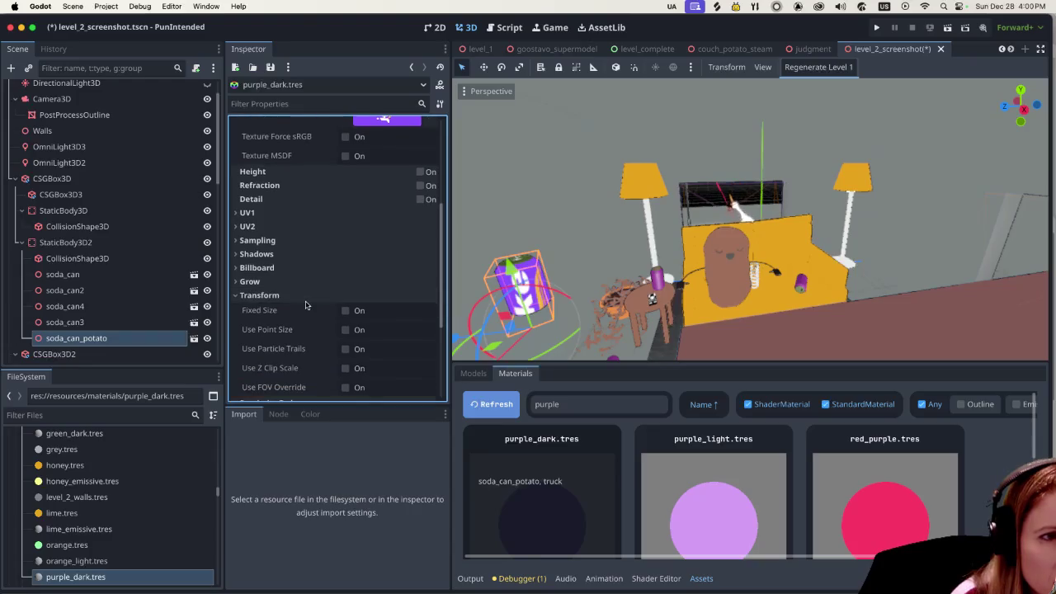
scroll(306, 306, "down", 1)
scroll(301, 303, "up", 7)
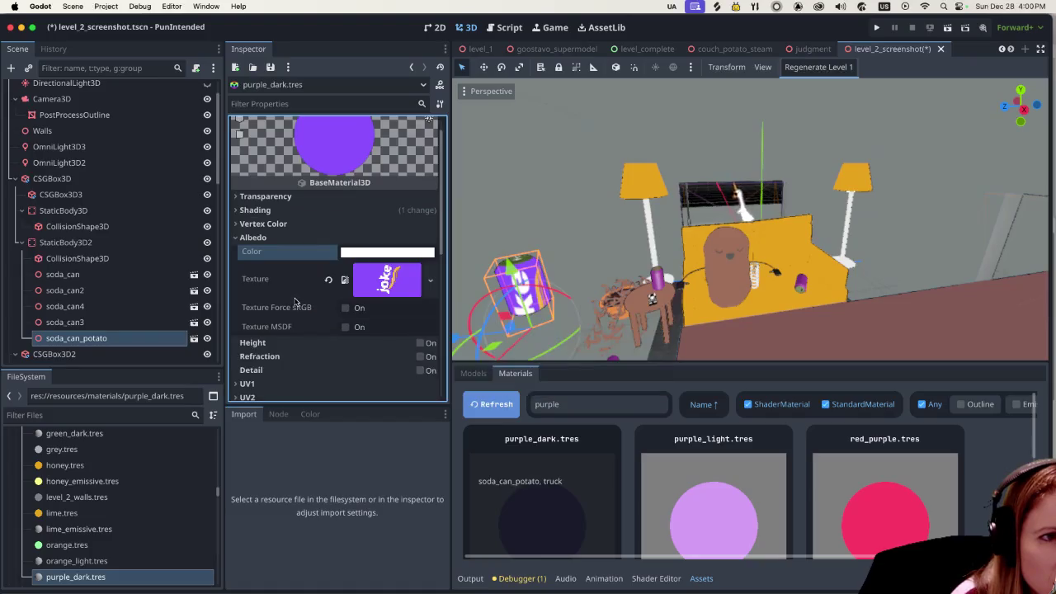
scroll(303, 318, "down", 1)
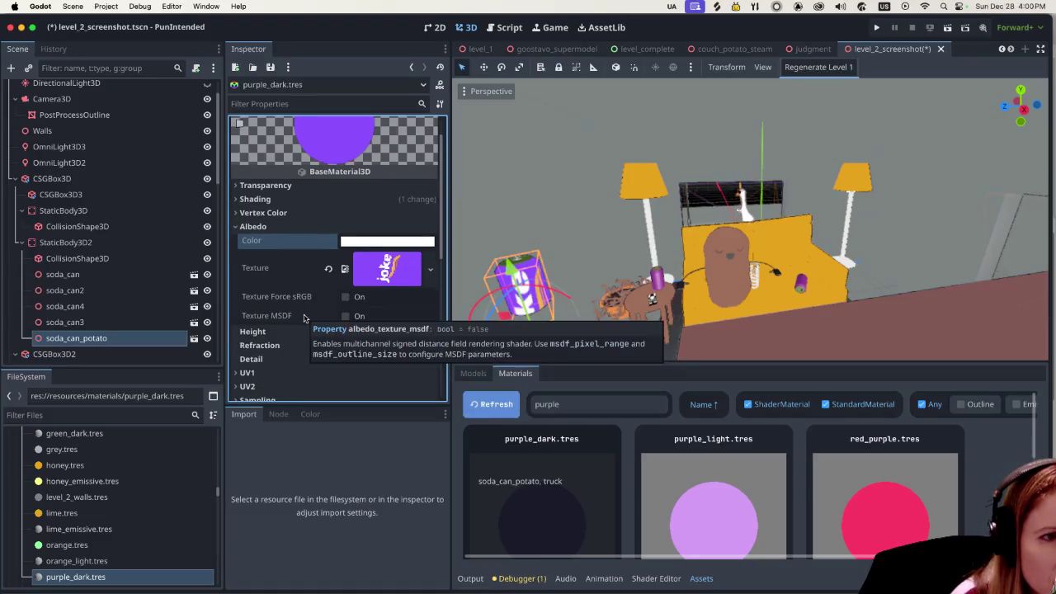
scroll(304, 318, "down", 1)
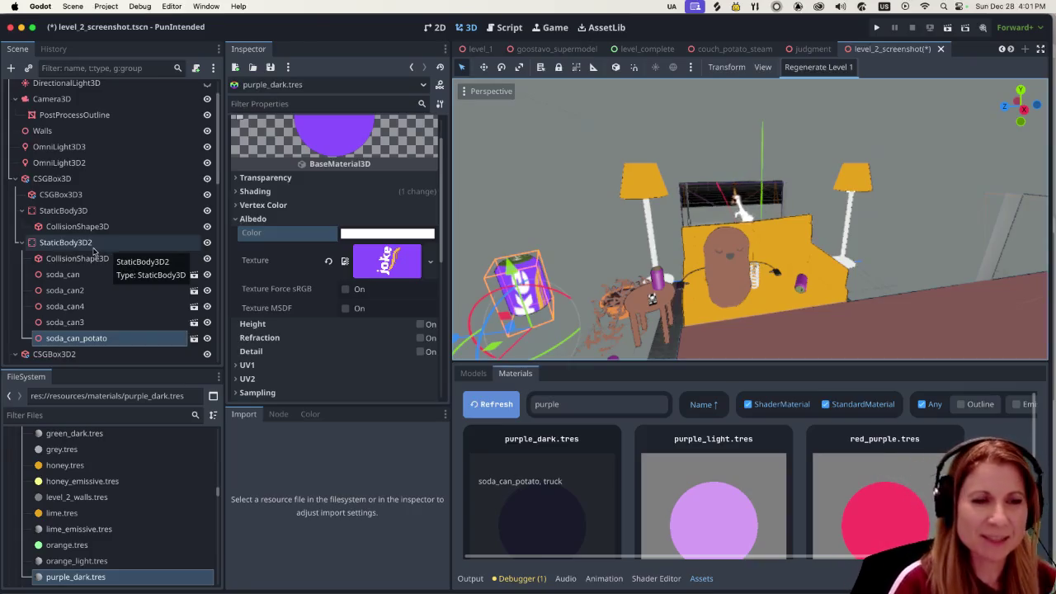
mouse_move(628, 589)
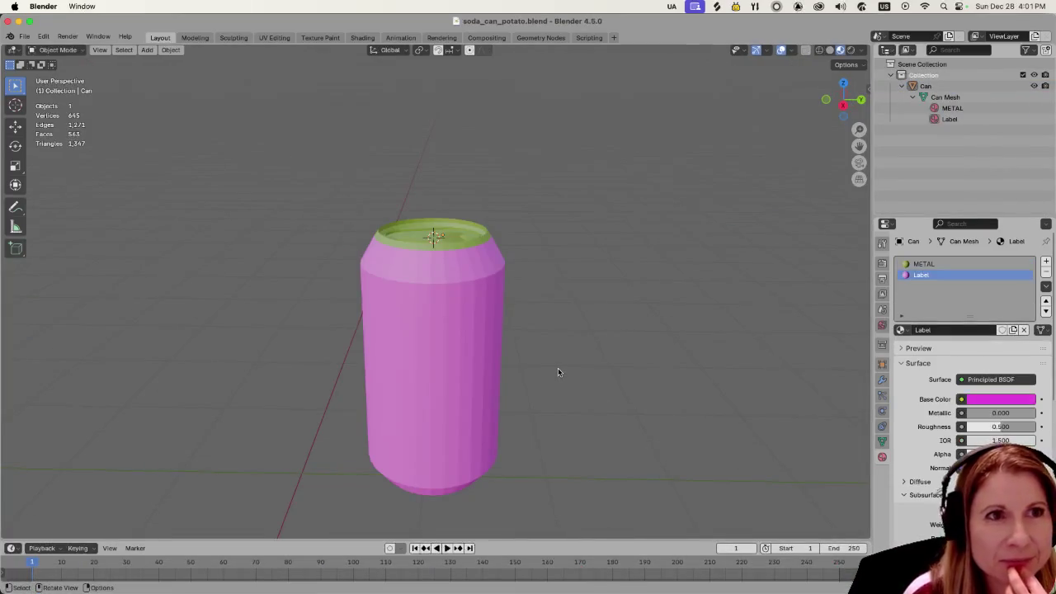
scroll(558, 372, "down", 3)
left_click(438, 389)
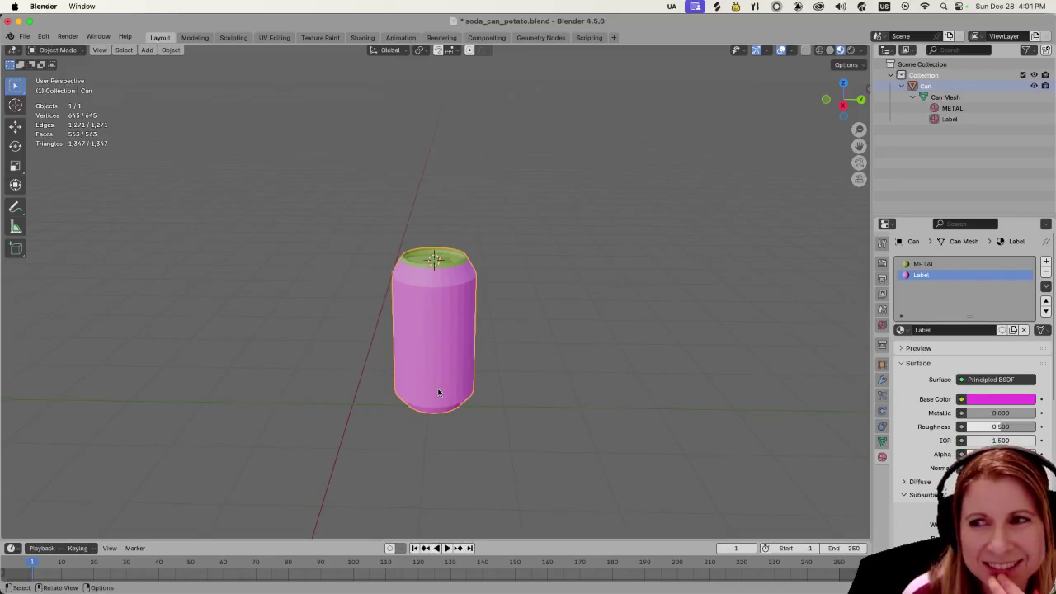
scroll(432, 384, "up", 2)
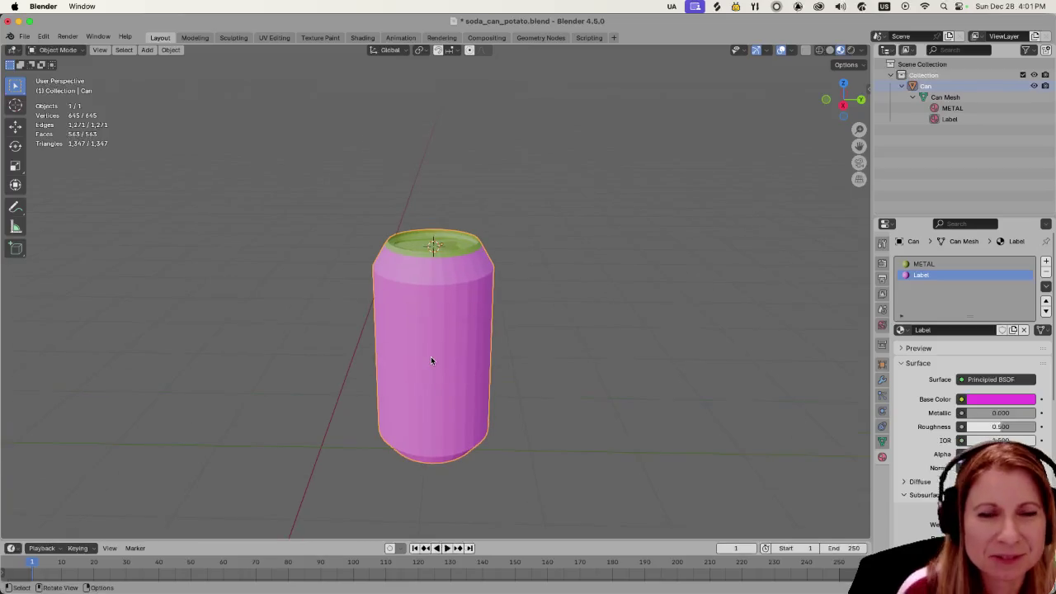
key("Tab")
key("Tab")
left_click(539, 340)
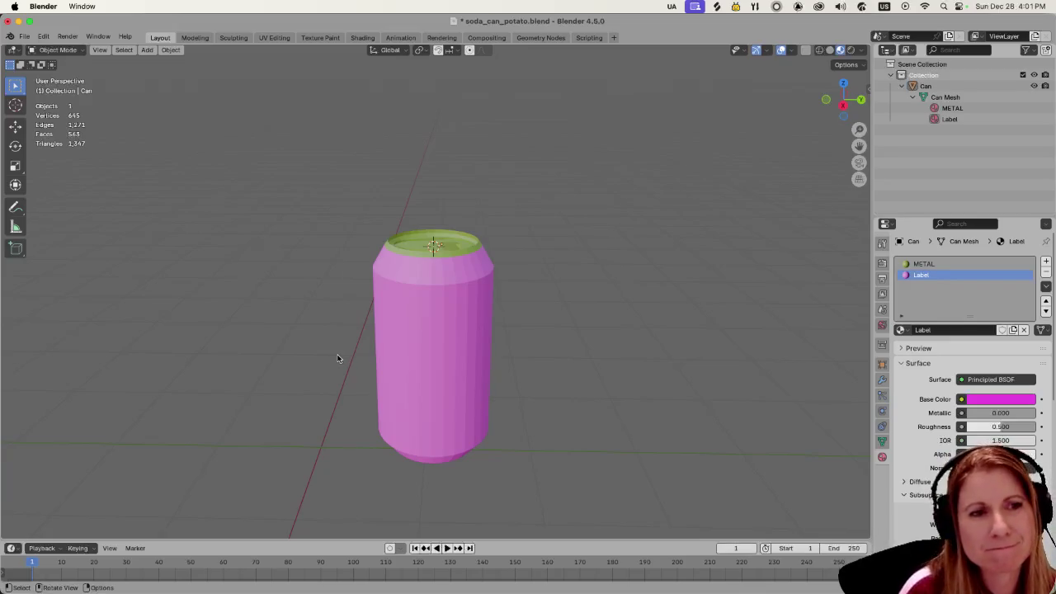
left_click(461, 313)
right_click(461, 314)
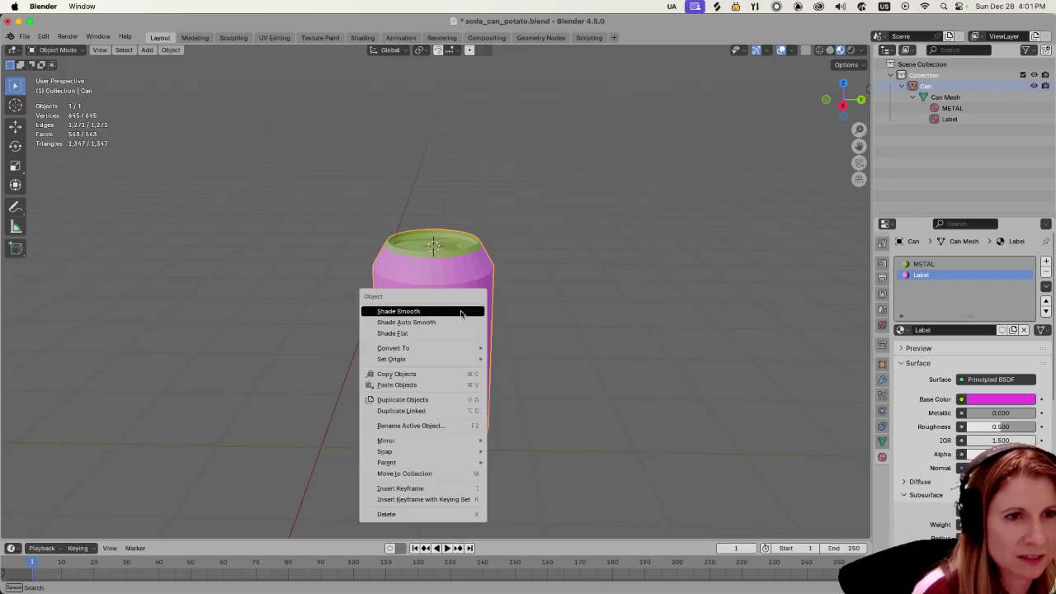
left_click(503, 322)
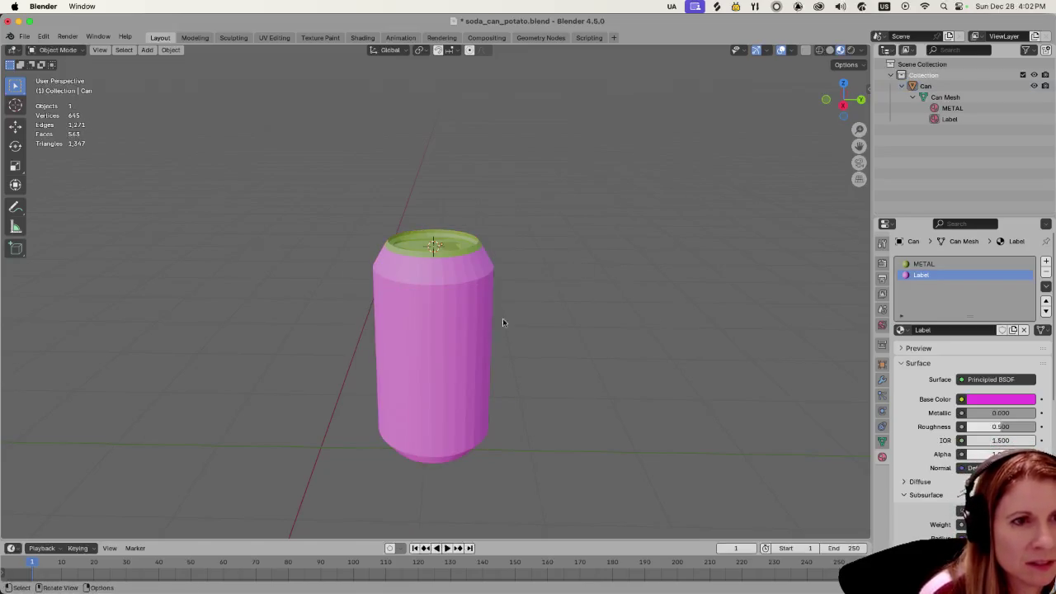
left_click(460, 333)
key("Tab")
Step: Try selecting the can's linked label faces in Edit Mode, then drop back to Object Mode
key("a")
key("alt+a")
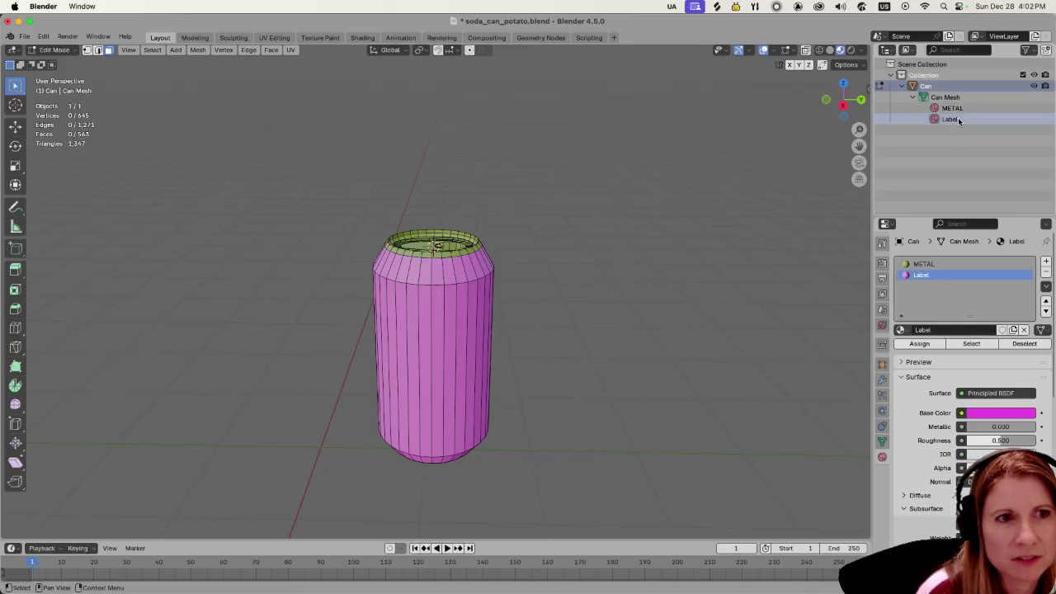
key("a")
key("alt+a")
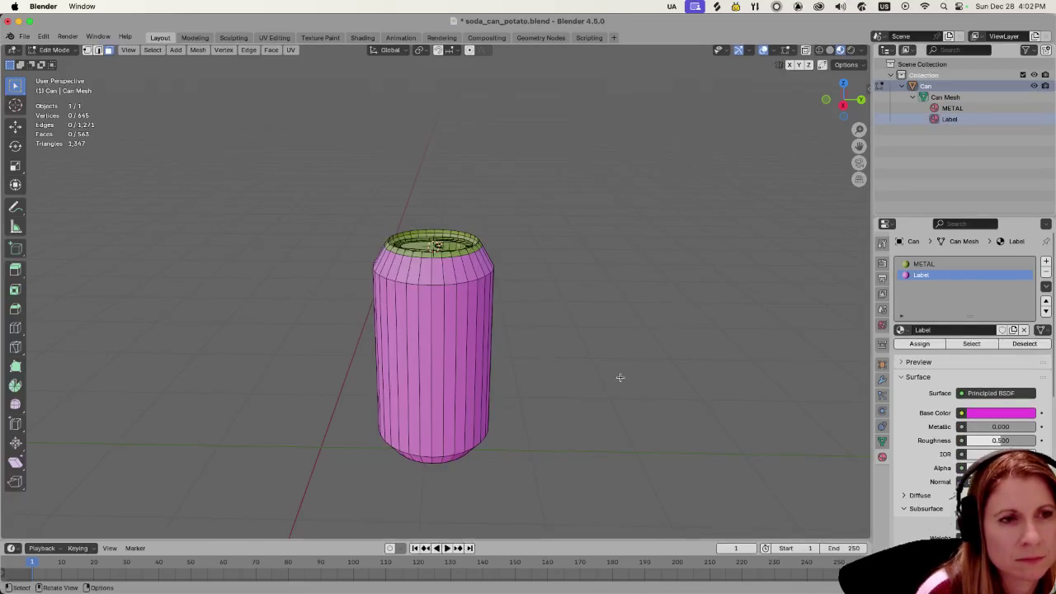
key("l")
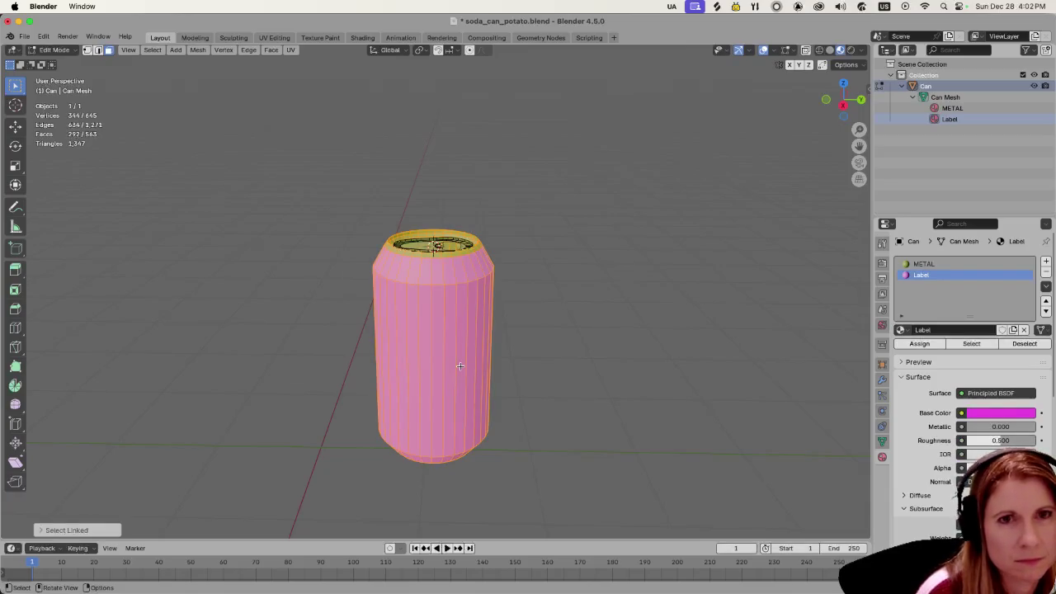
right_click(460, 365)
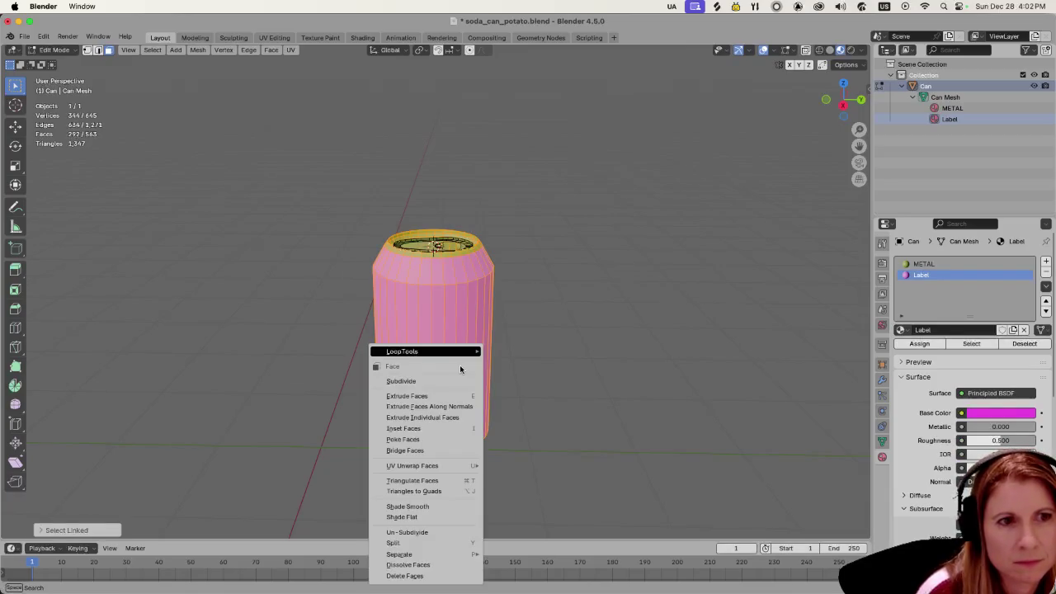
key("Escape")
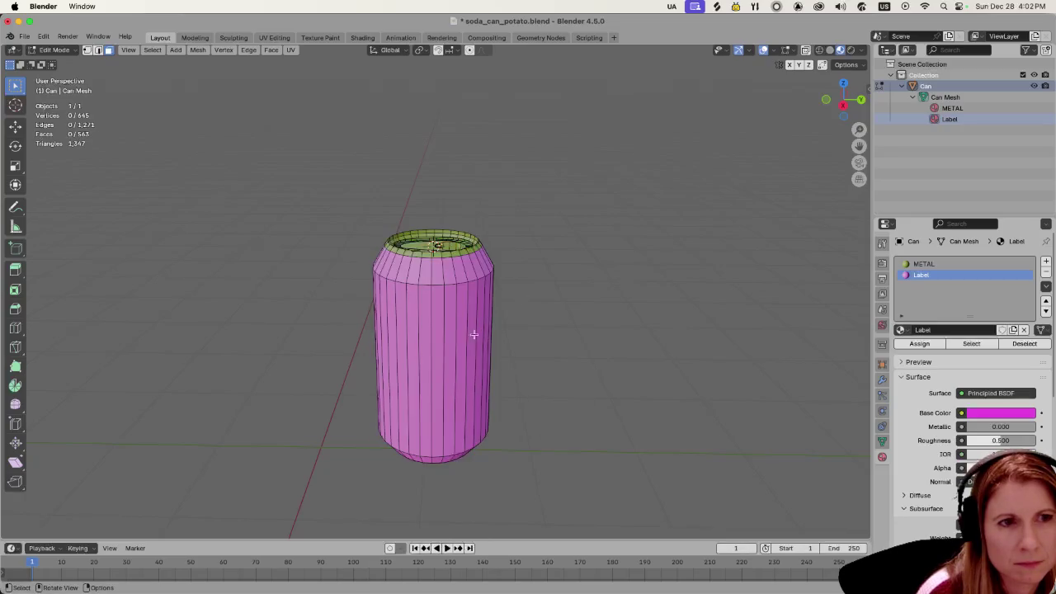
key("Tab")
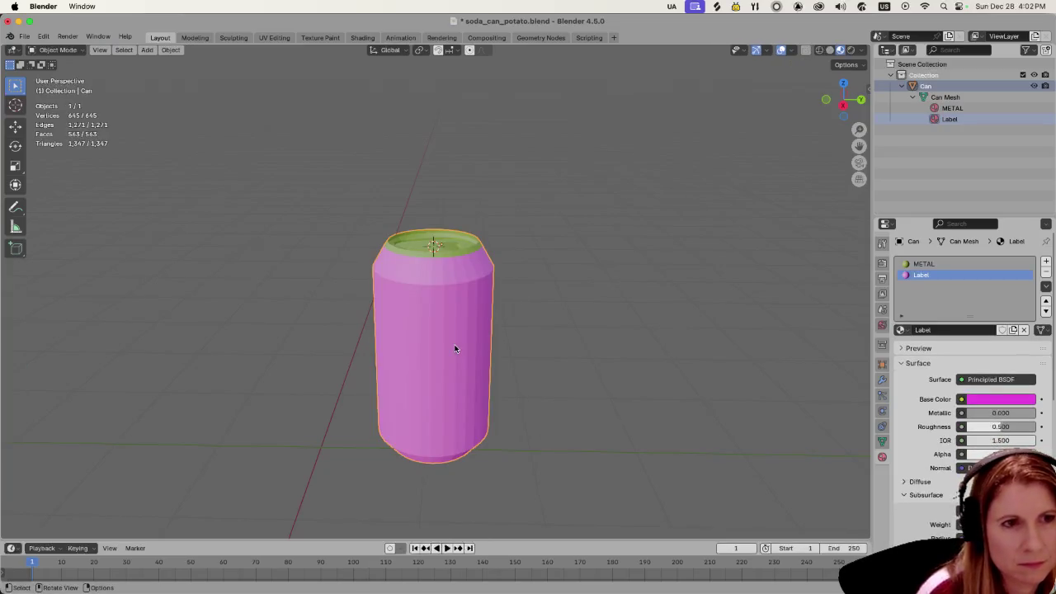
Step: Select the linked label faces and apply Unwrap Angle Based
key("Tab")
key("l")
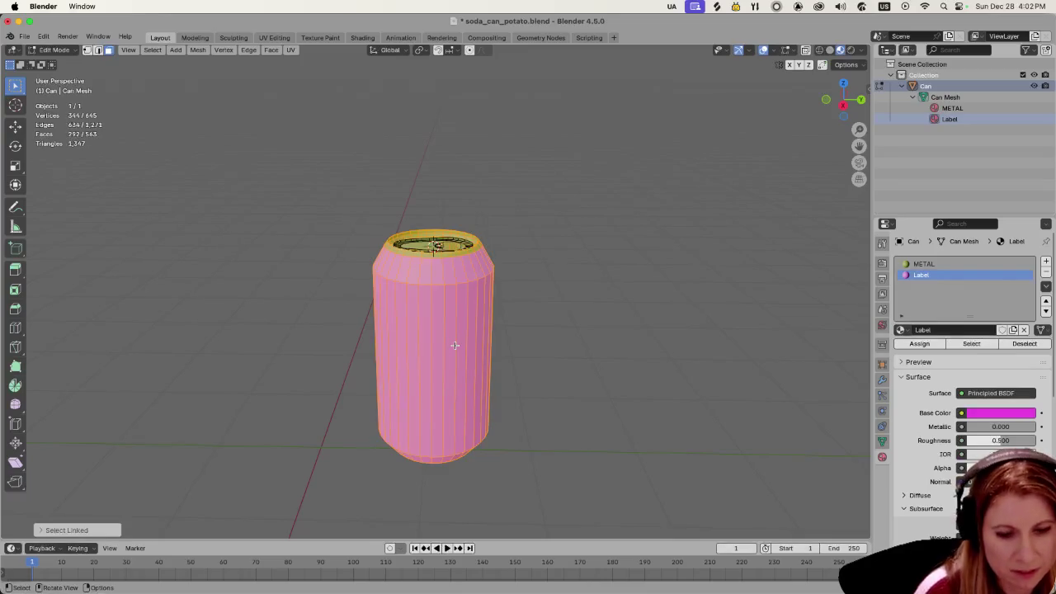
key("u")
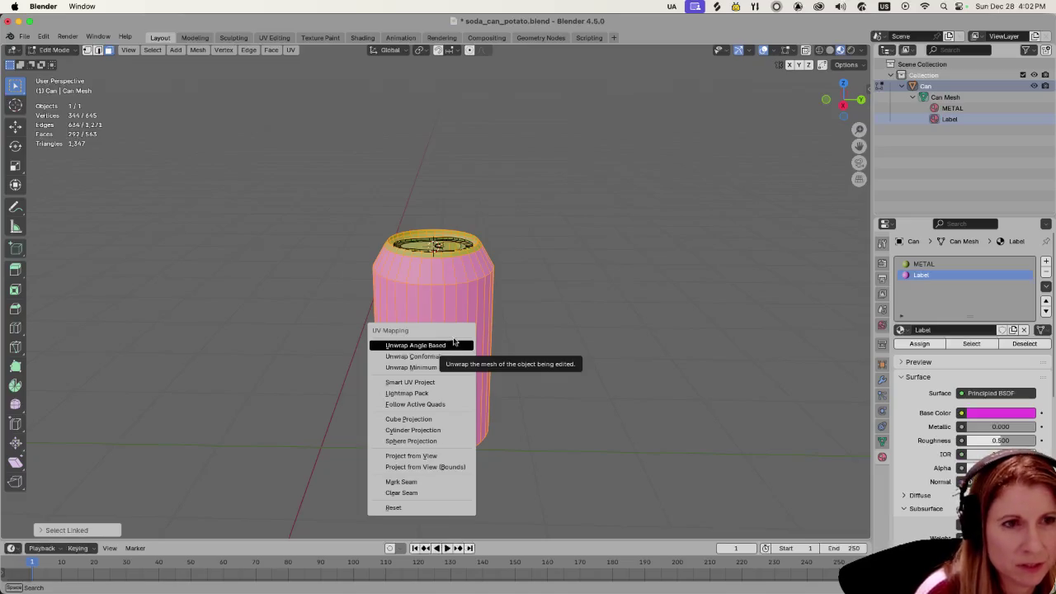
left_click(452, 344)
key("Tab")
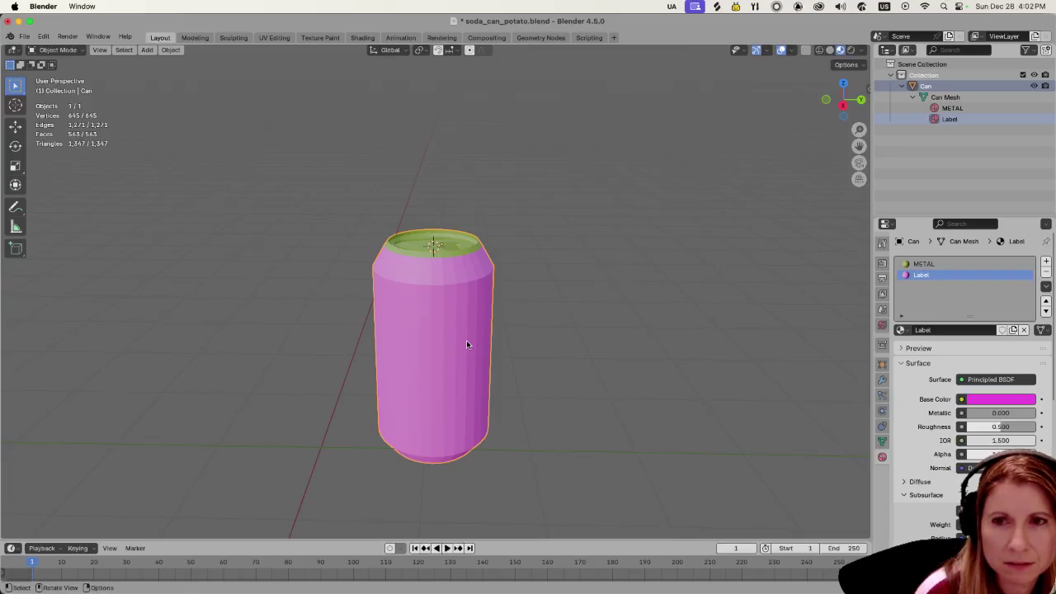
key("Tab")
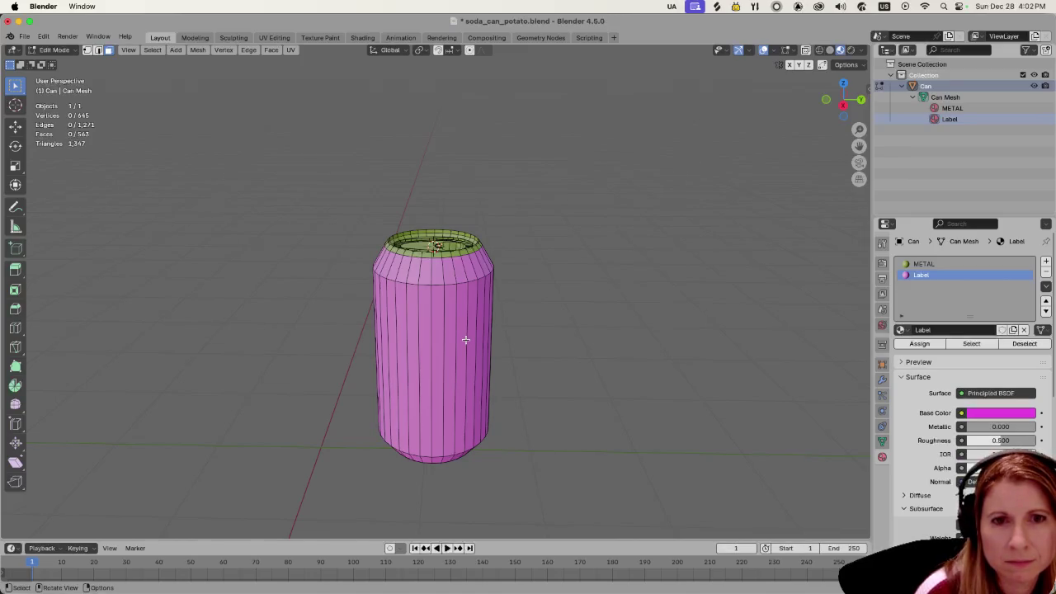
Step: Select only the Label material faces and bring up the UV unwrap options
left_click(971, 343)
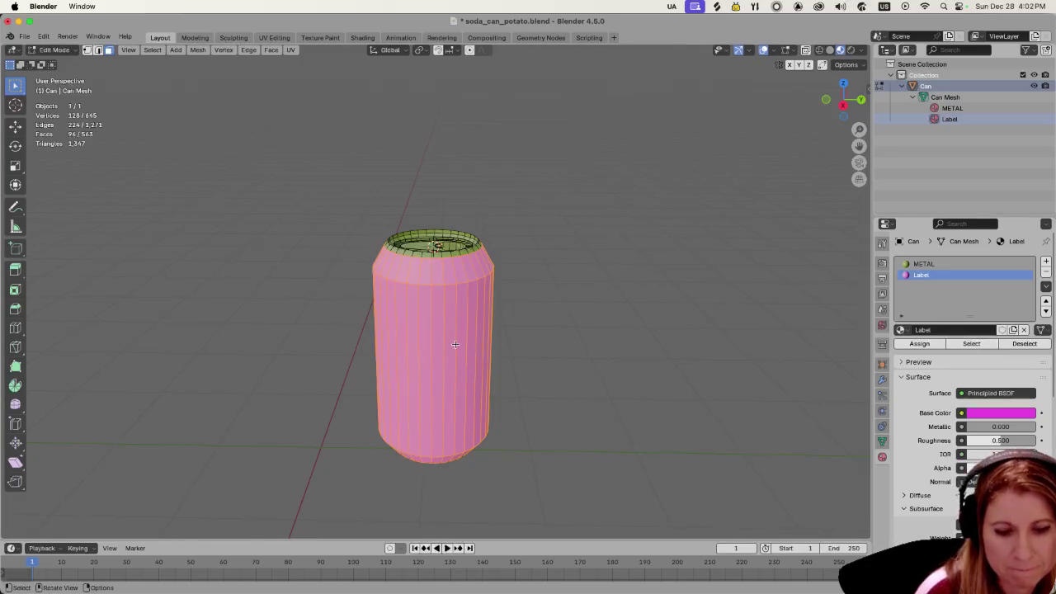
key("u")
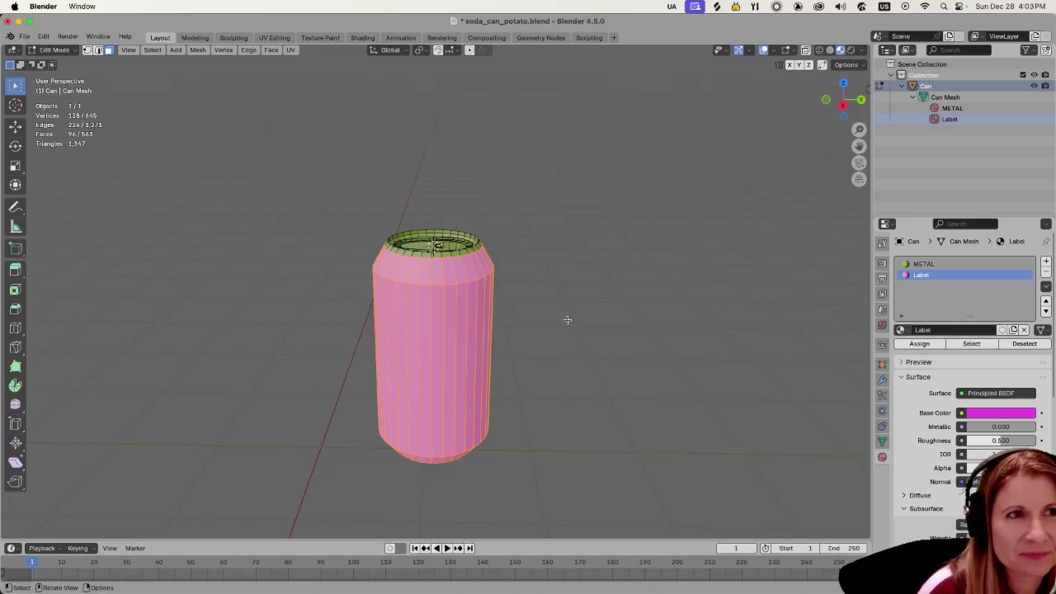
left_click(292, 51)
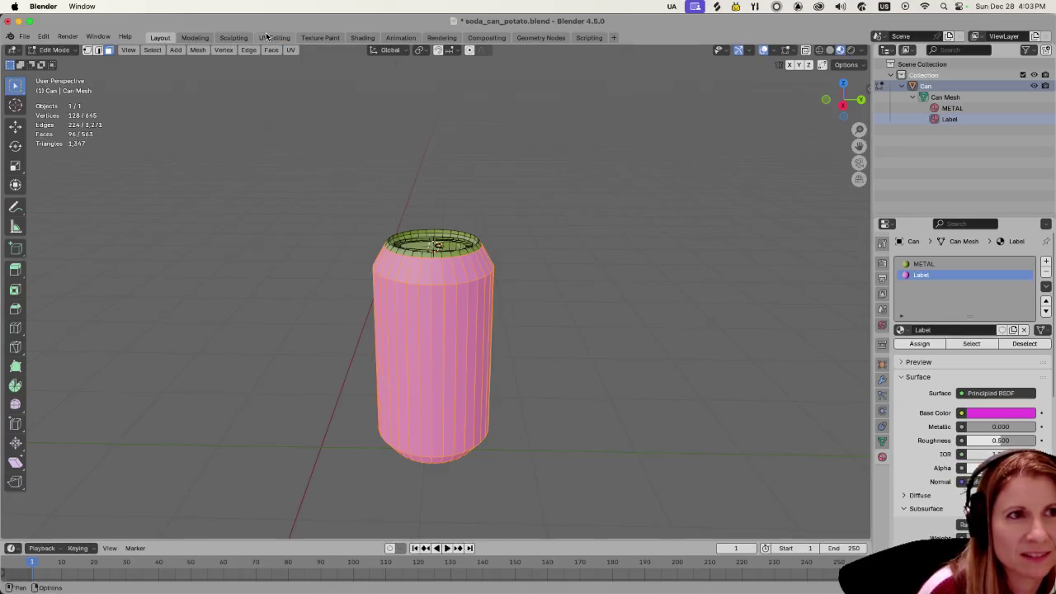
Step: Switch to UV Editing and select the whole can to show its side strip and cap UVs
left_click(274, 37)
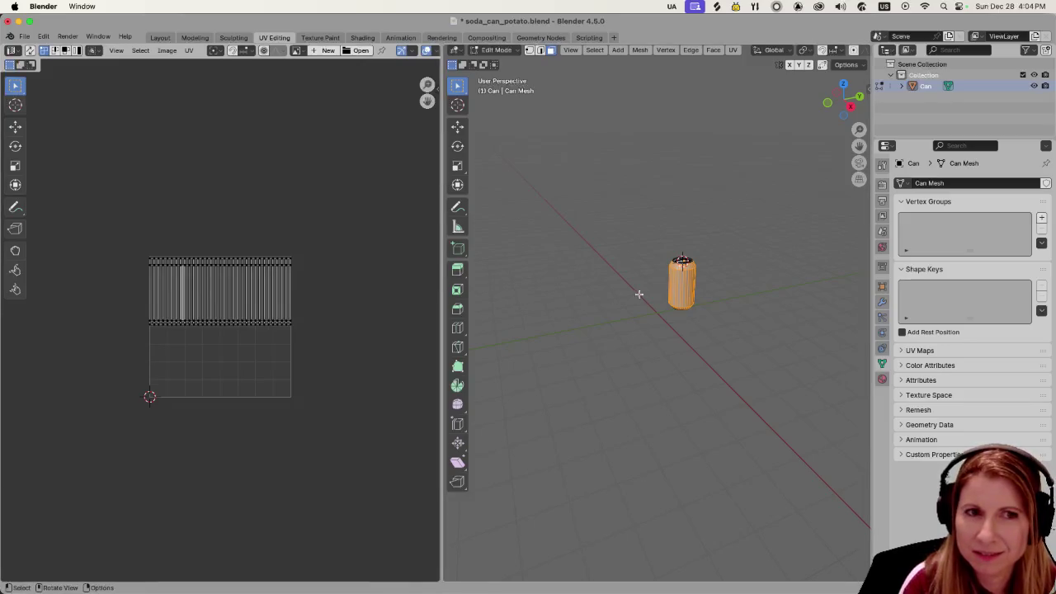
key("a")
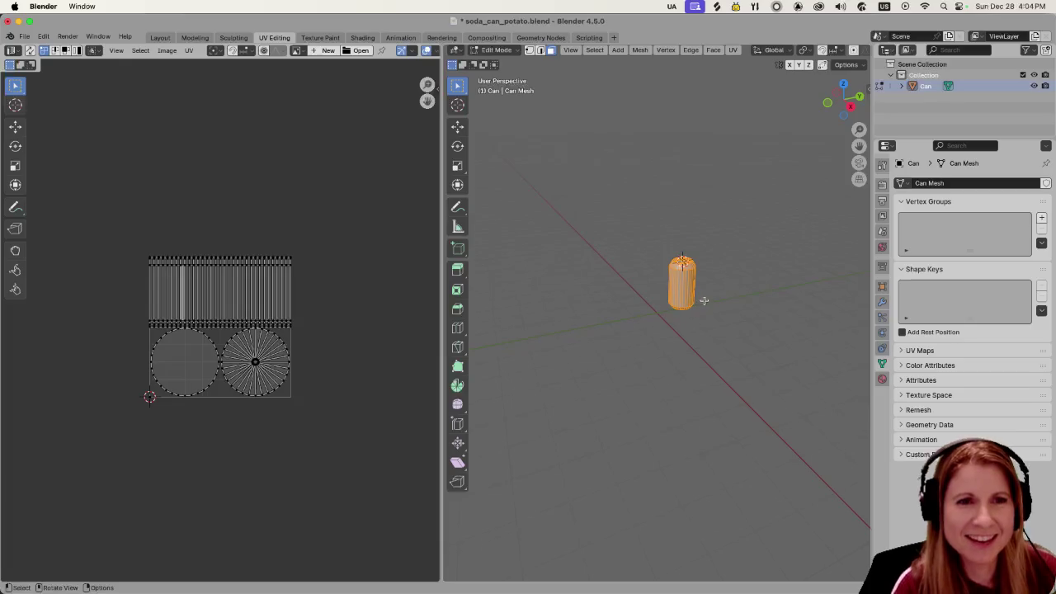
scroll(703, 299, "up", 5)
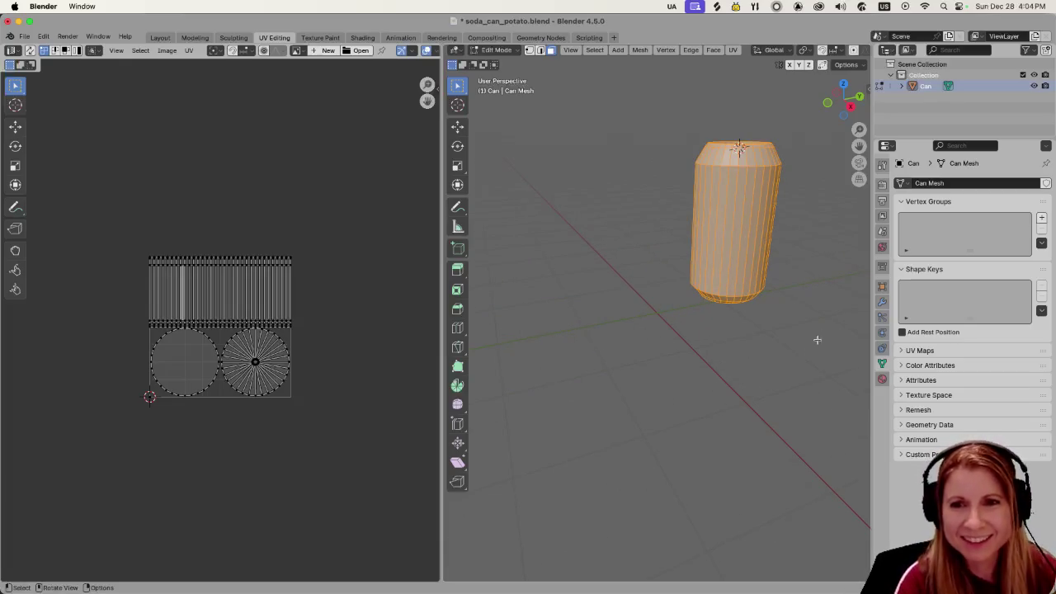
left_click_drag(836, 300, 700, 442)
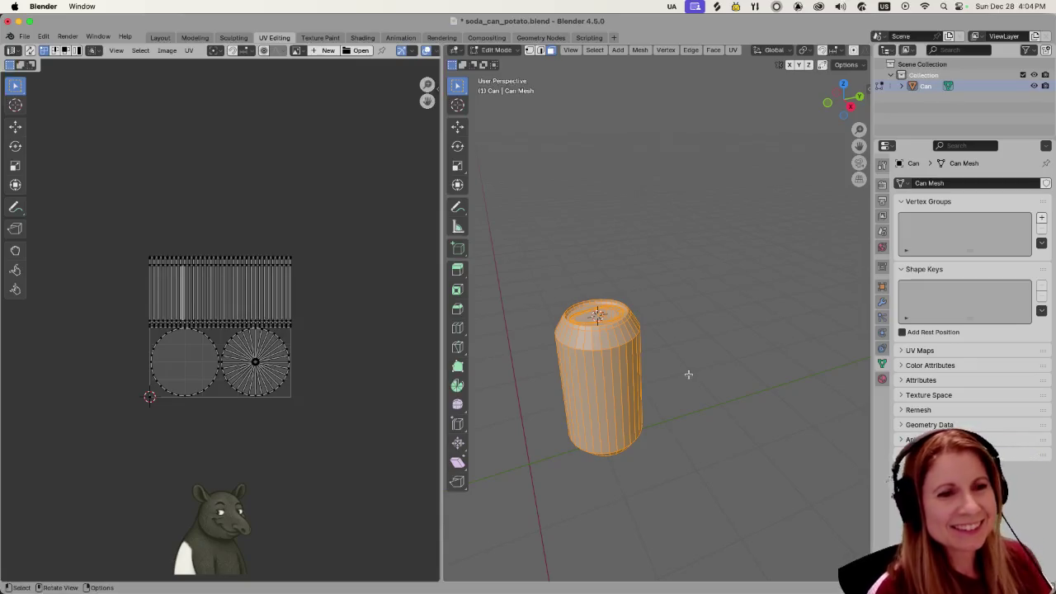
Step: Orbit the can slightly and box-select the ribbed side strip and both cap UV islands
mouse_move(678, 358)
left_mouse_down()
mouse_move(695, 357)
mouse_move(677, 370)
mouse_move(677, 349)
mouse_move(707, 337)
left_mouse_up()
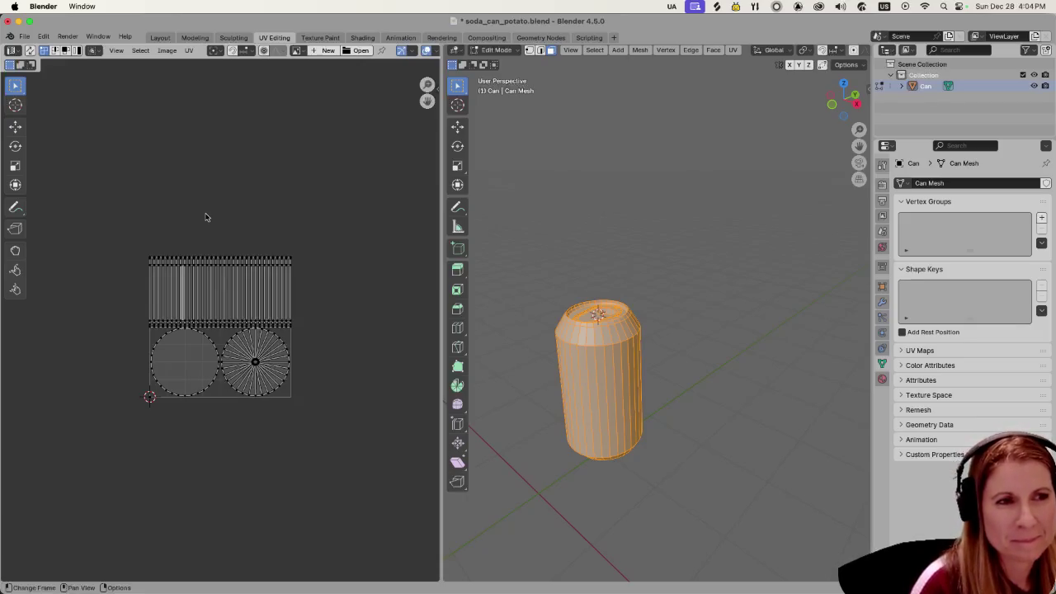
mouse_move(99, 216)
left_mouse_down()
mouse_move(239, 436)
mouse_move(317, 465)
left_mouse_up()
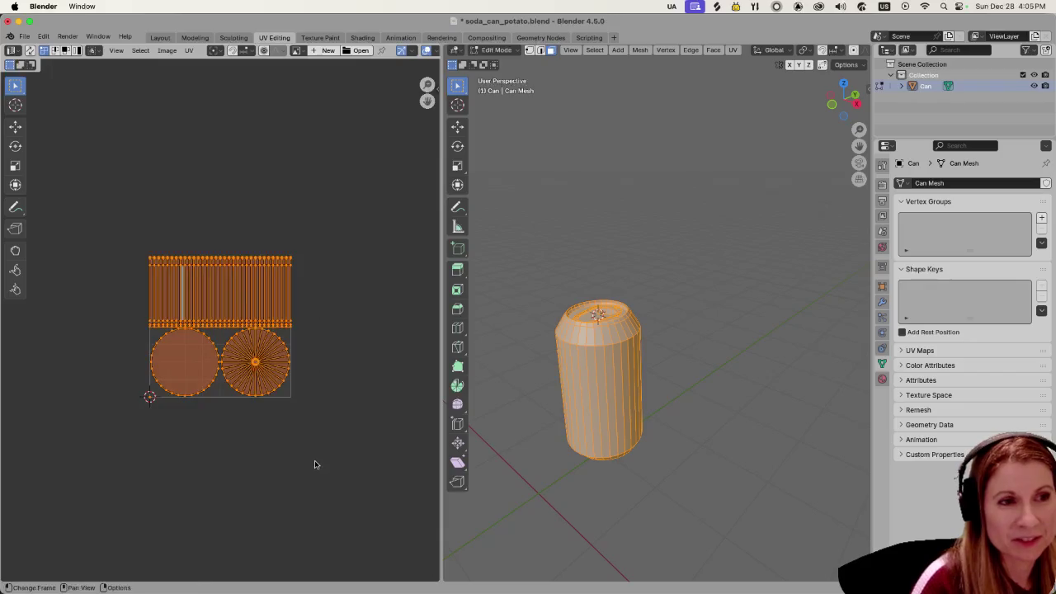
Step: Click empty UV space to deselect every island, then open the Image menu
left_click(287, 189)
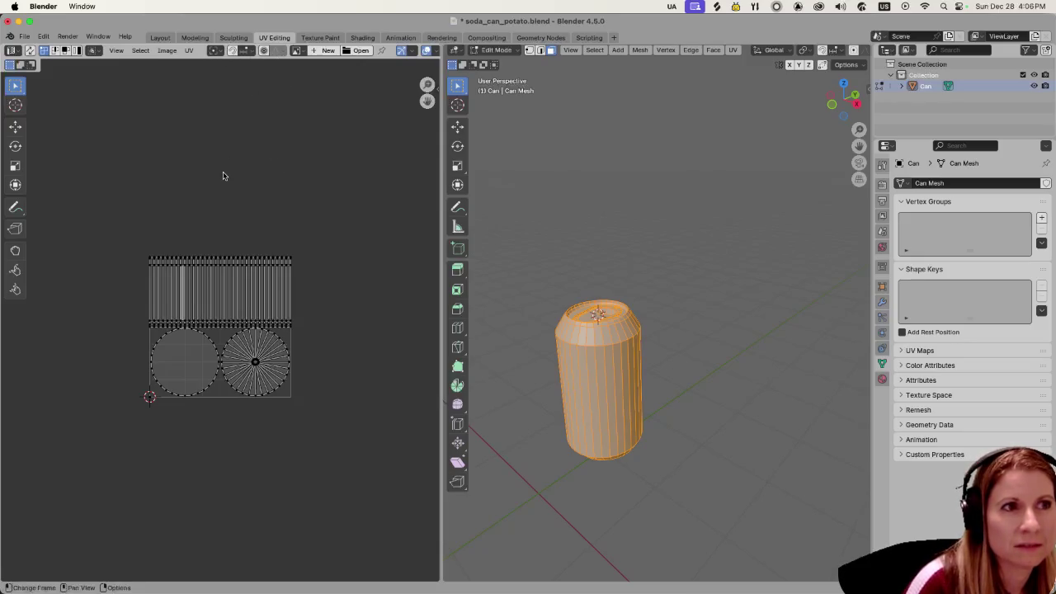
left_click(167, 51)
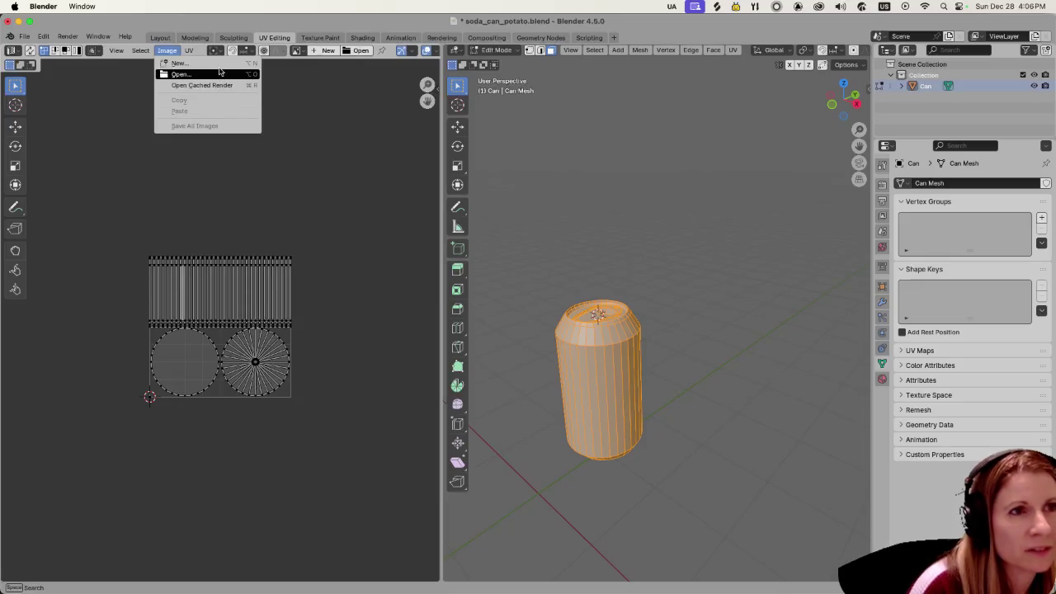
left_click(127, 96)
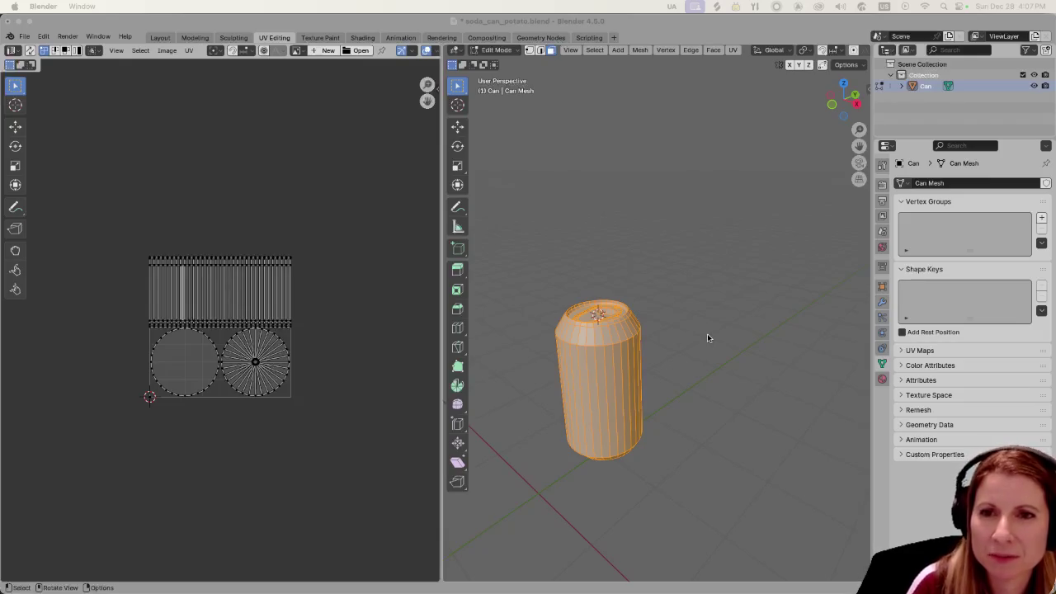
left_click(254, 155)
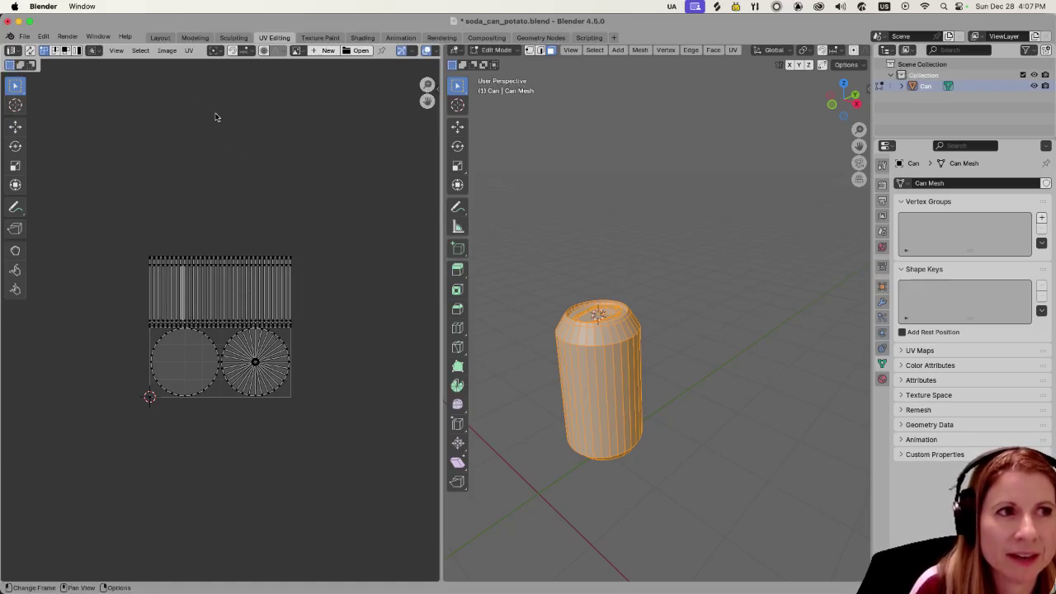
left_click(167, 51)
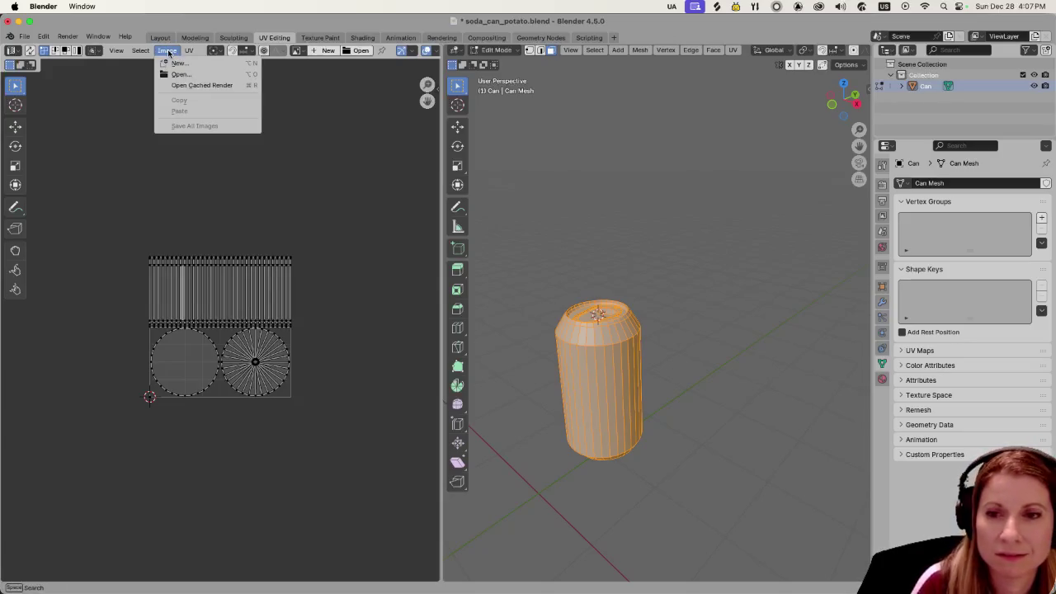
mouse_move(117, 54)
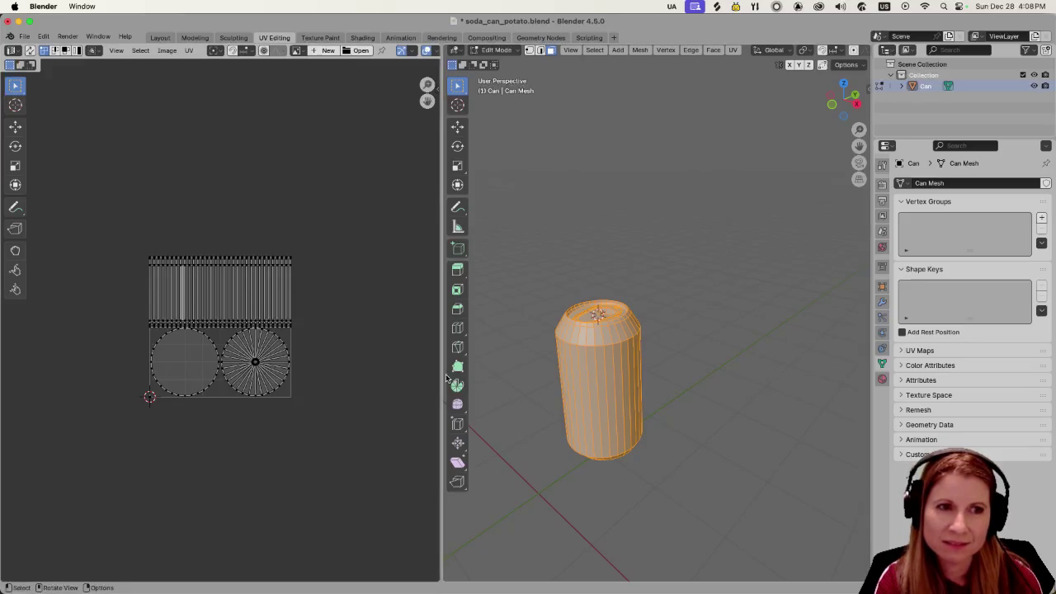
mouse_move(443, 374)
left_mouse_down()
mouse_move(298, 363)
mouse_move(404, 365)
mouse_move(380, 366)
left_mouse_up()
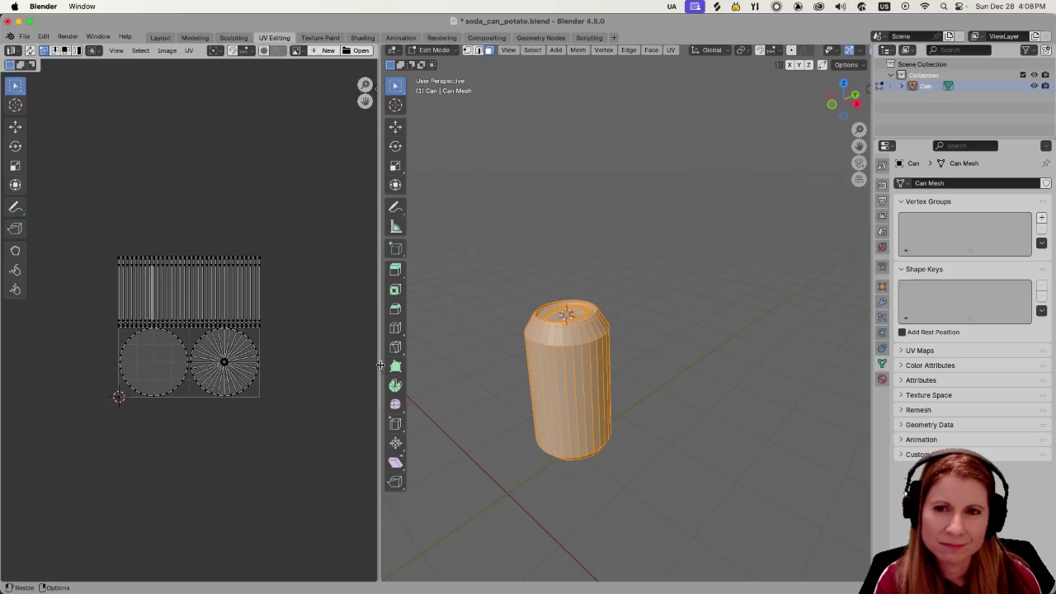
Step: Widen the UV editor, zoom the 3D view in and out, and bring up the Area Options split menu
left_click_drag(381, 366, 412, 366)
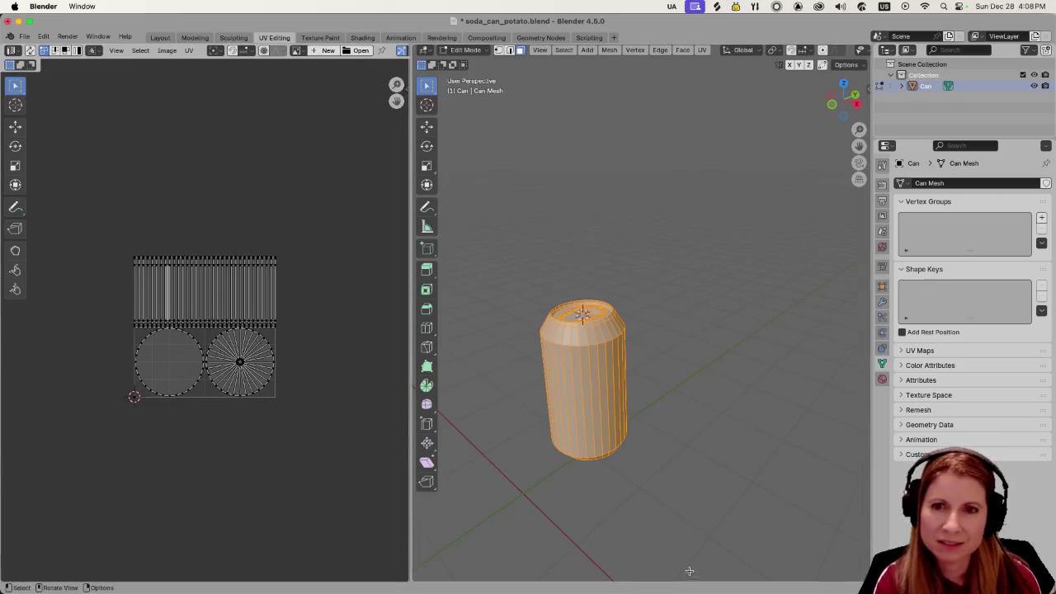
scroll(634, 512, "up", 3)
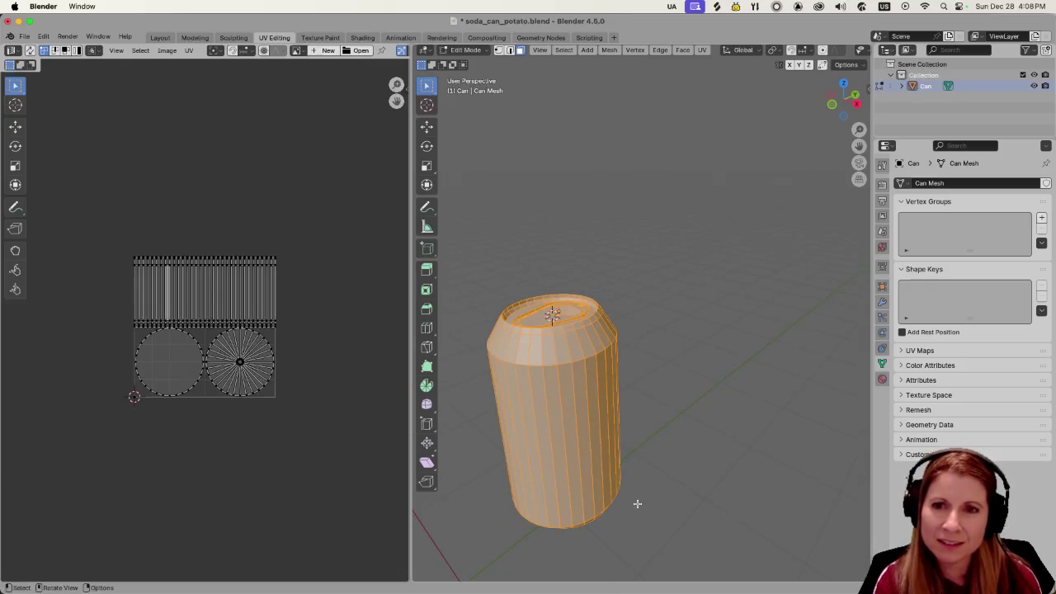
scroll(636, 503, "down", 3)
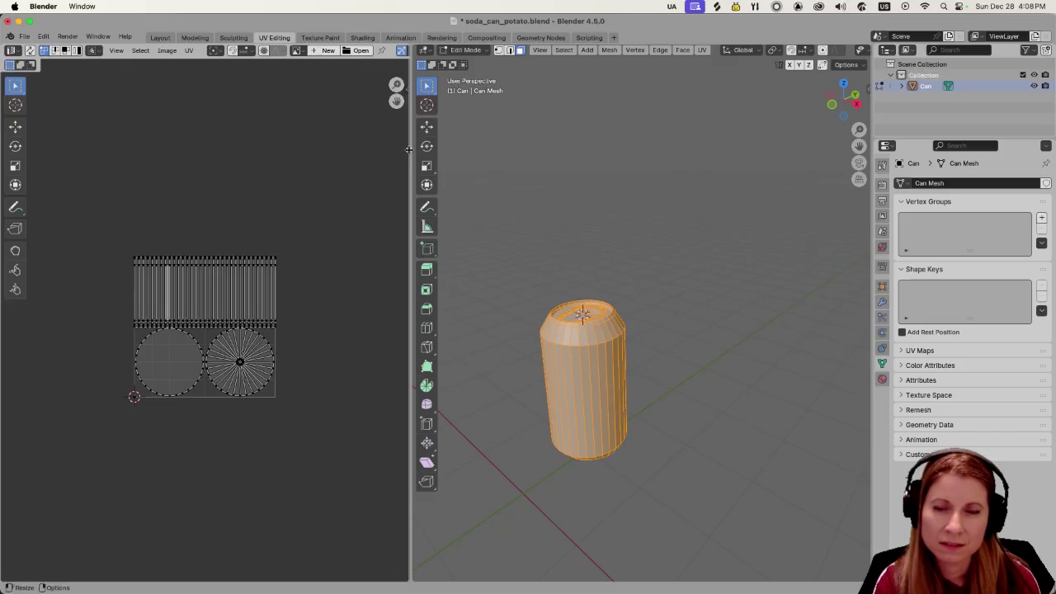
right_click(409, 147)
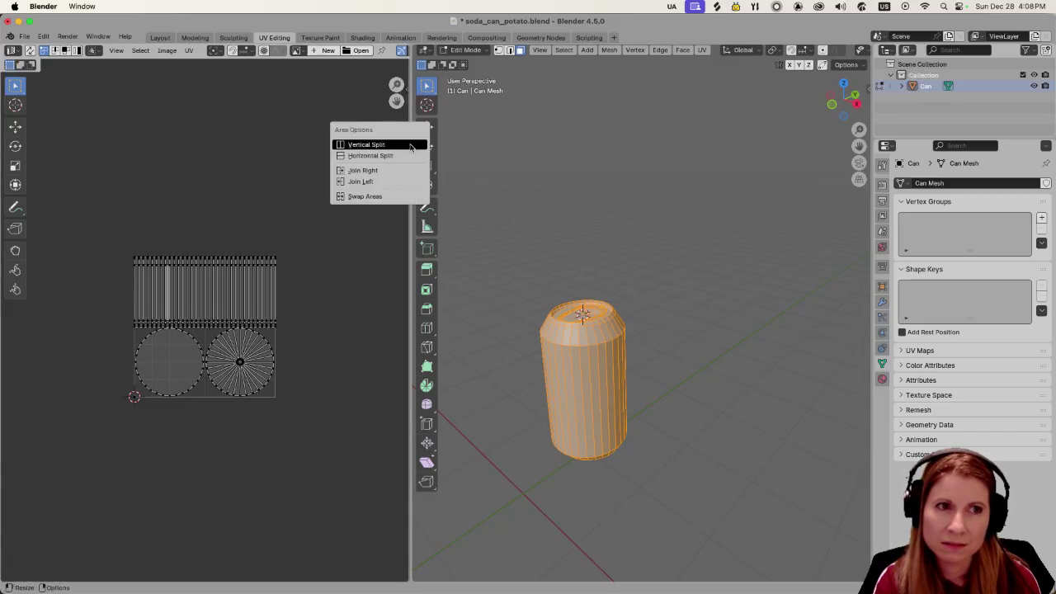
left_click(375, 156)
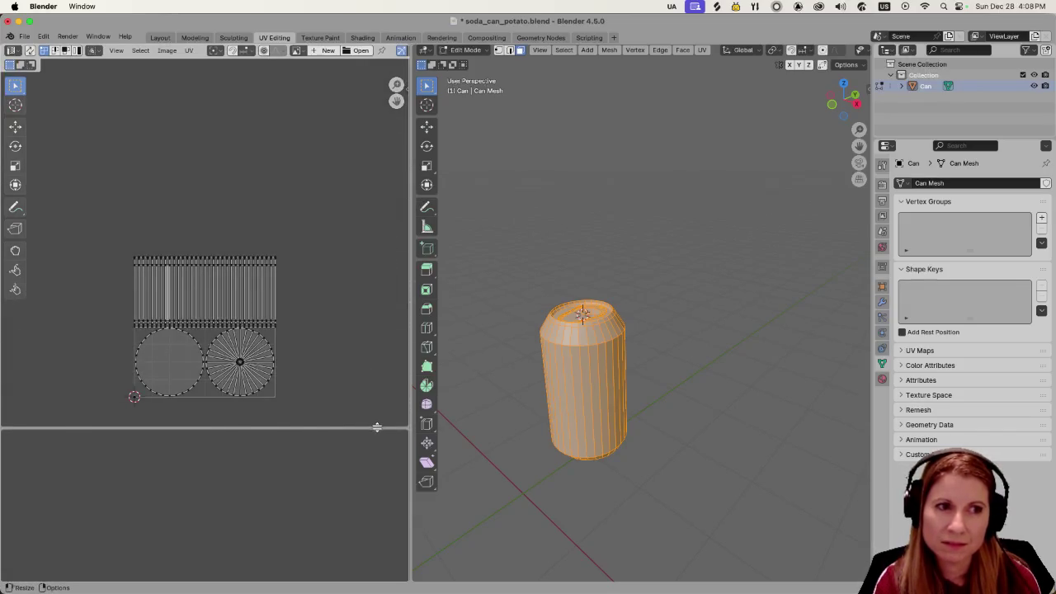
left_click(375, 427)
mouse_move(346, 427)
left_mouse_down()
mouse_move(377, 136)
mouse_move(375, 383)
mouse_move(378, 358)
left_mouse_up()
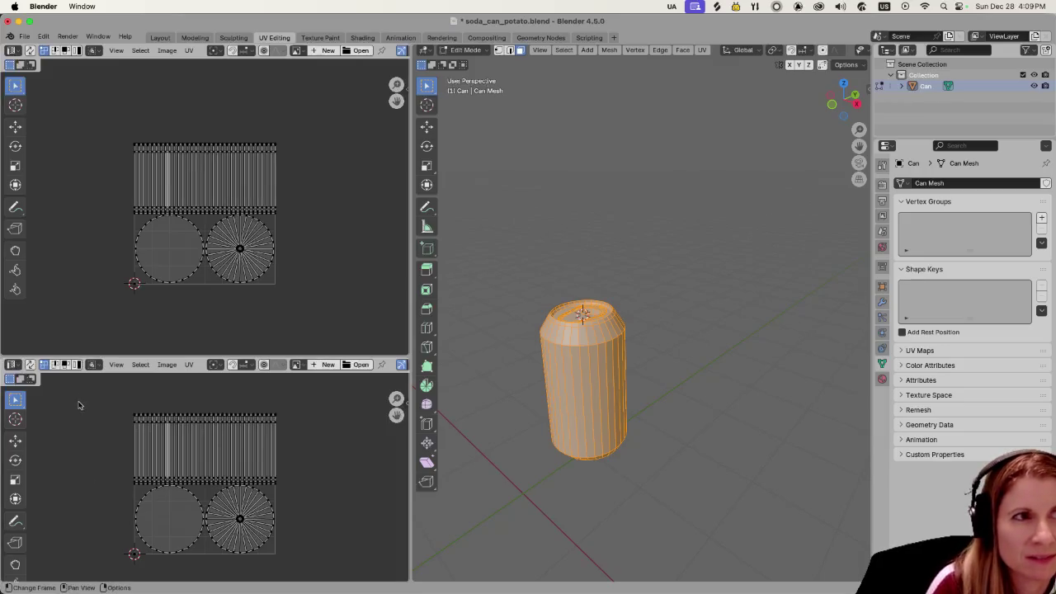
left_click(96, 53)
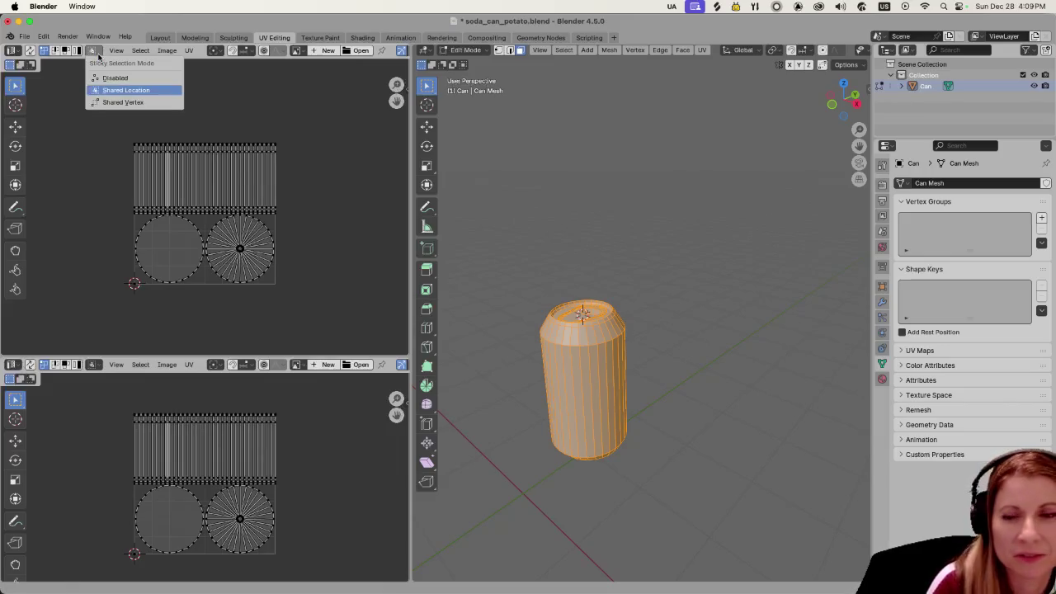
left_click(97, 56)
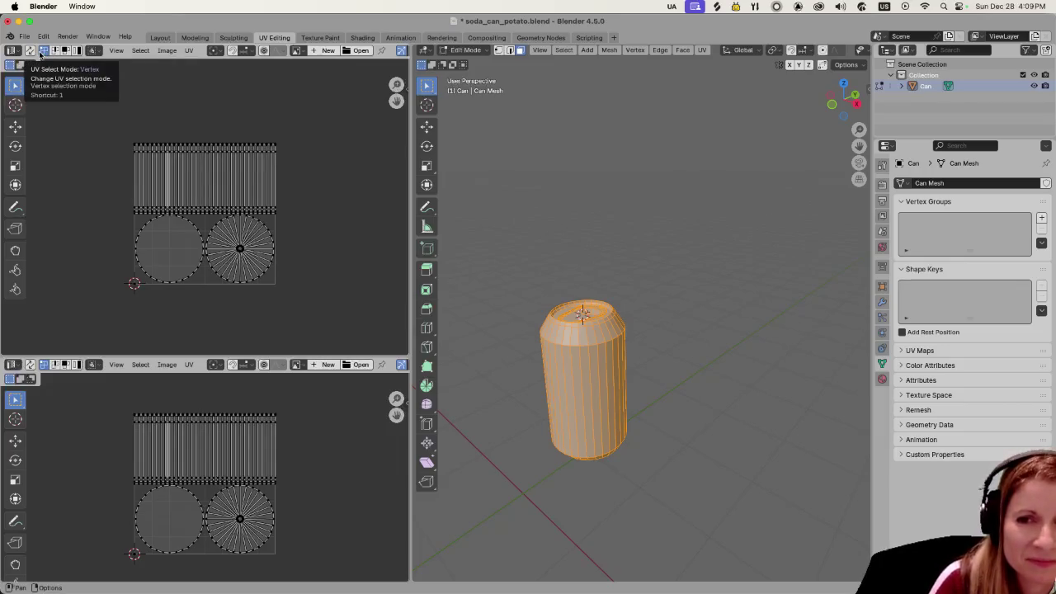
left_click(116, 51)
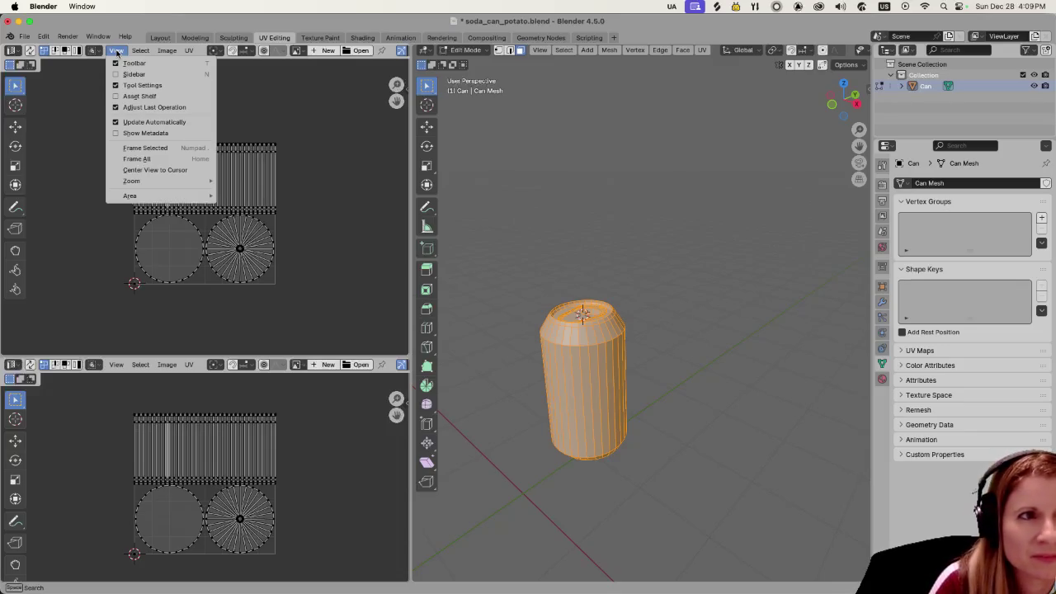
left_click(98, 52)
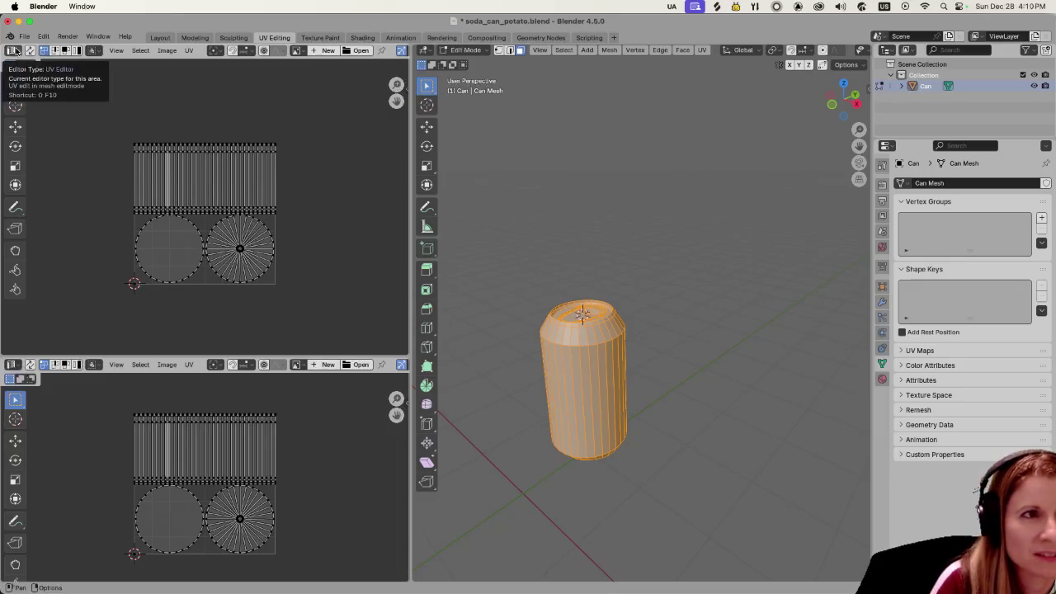
Step: Turn the top-left UV view into a Shader Editor showing the Label material's nodes
left_click(16, 51)
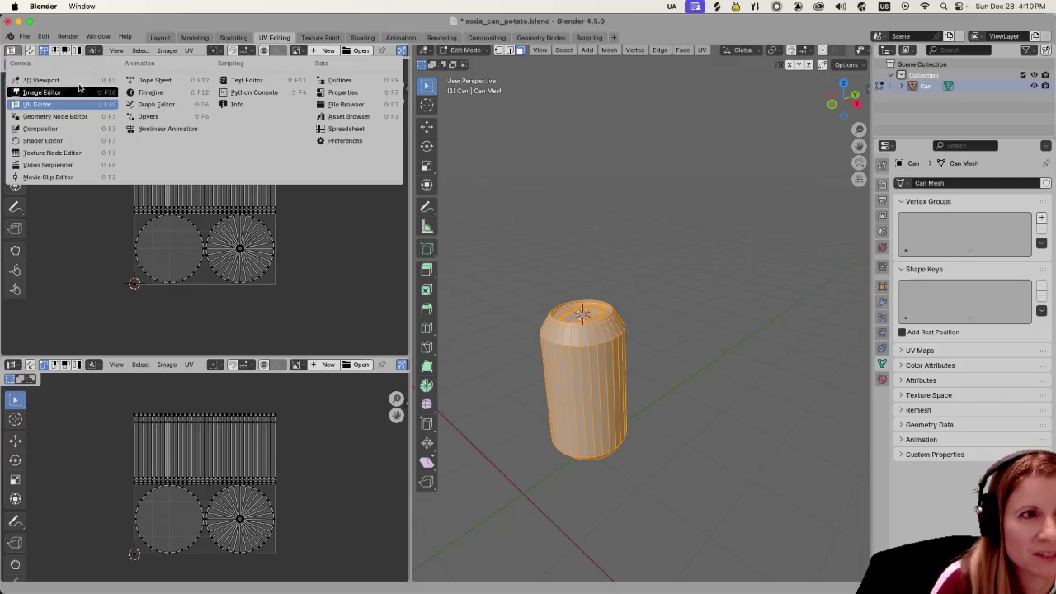
left_click(59, 142)
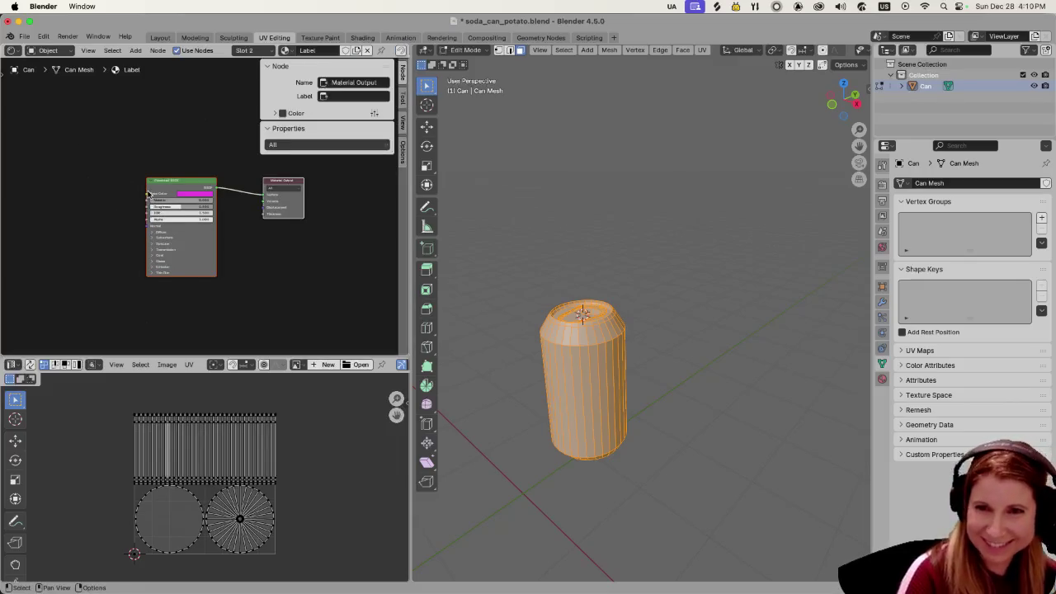
scroll(127, 215, "up", 3)
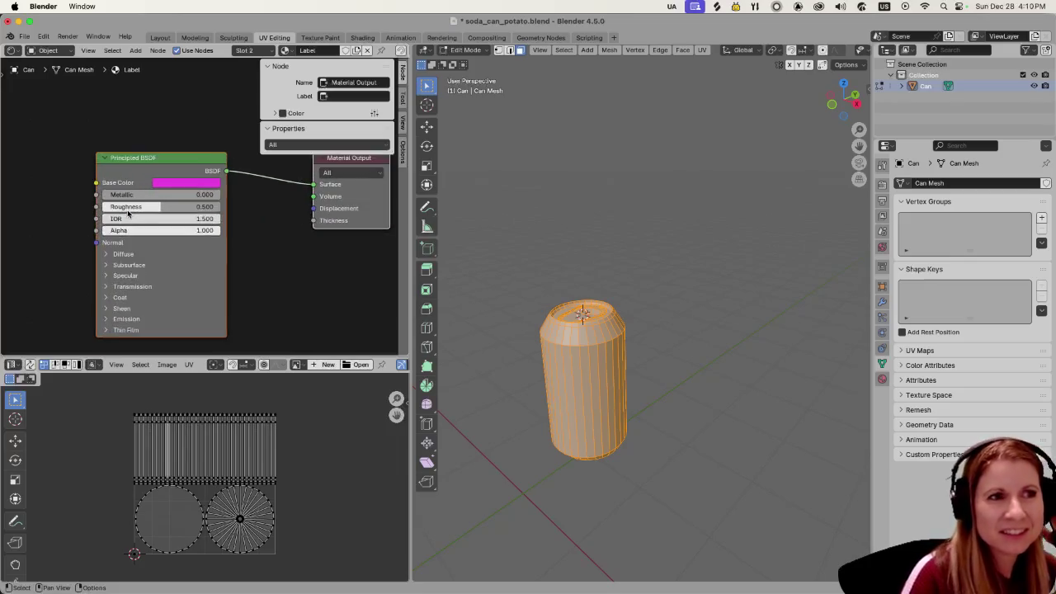
scroll(127, 214, "up", 2)
scroll(164, 200, "down", 2)
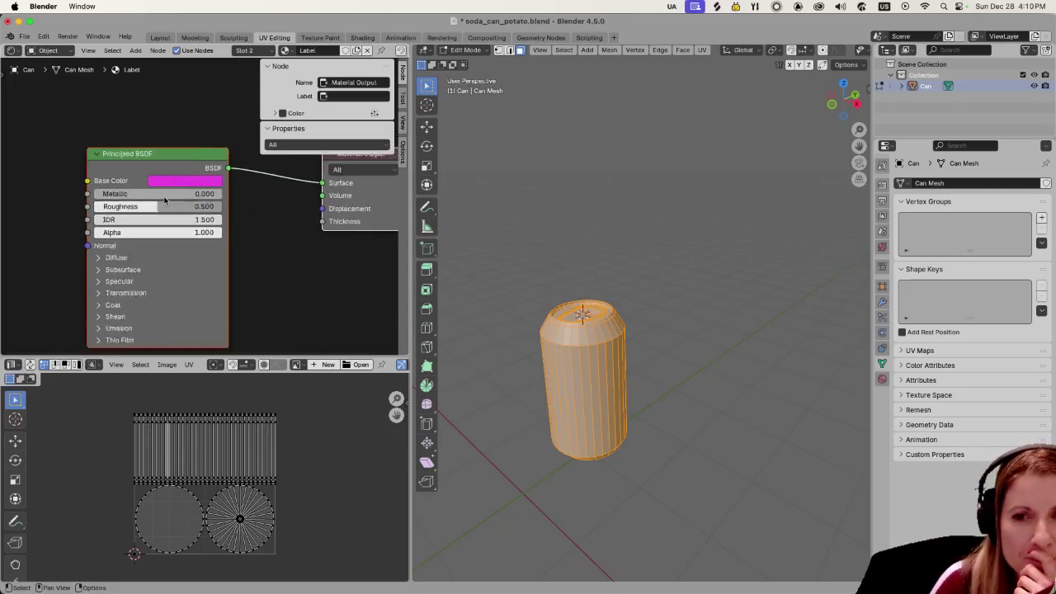
scroll(164, 200, "down", 1)
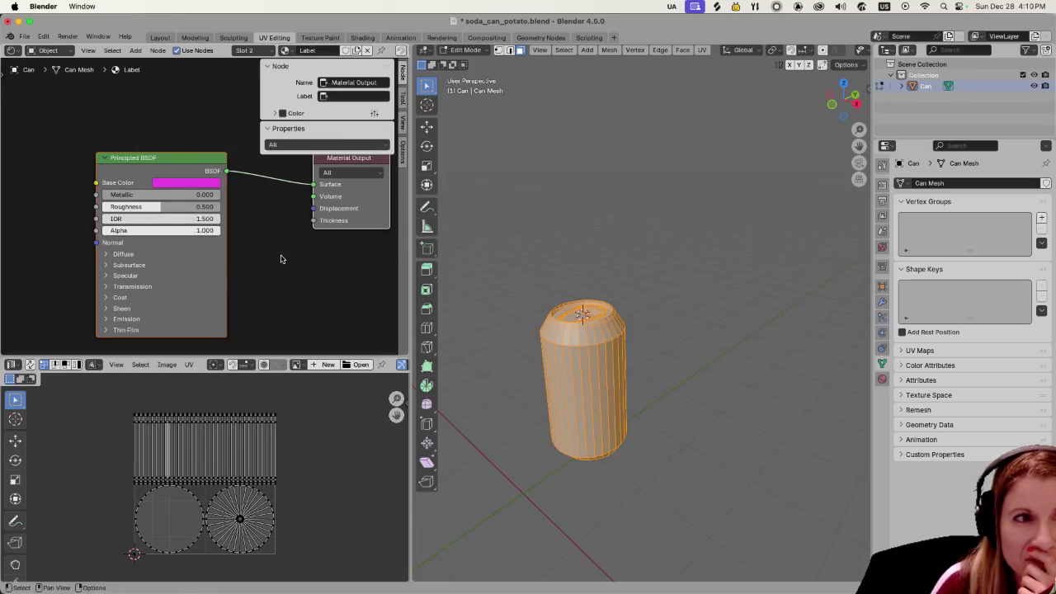
Step: Centre the node graph, widen the Shader Editor area, and bring up the Add node menu
mouse_move(278, 259)
left_mouse_down()
mouse_move(349, 250)
mouse_move(356, 260)
mouse_move(335, 255)
left_mouse_up()
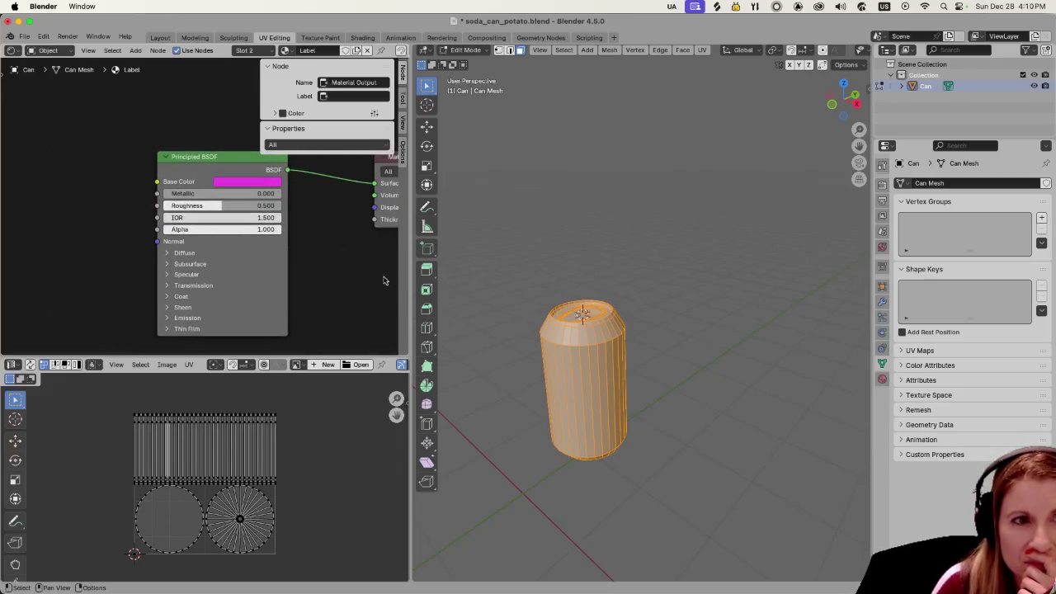
mouse_move(408, 284)
left_mouse_down()
mouse_move(618, 287)
mouse_move(584, 290)
left_mouse_up()
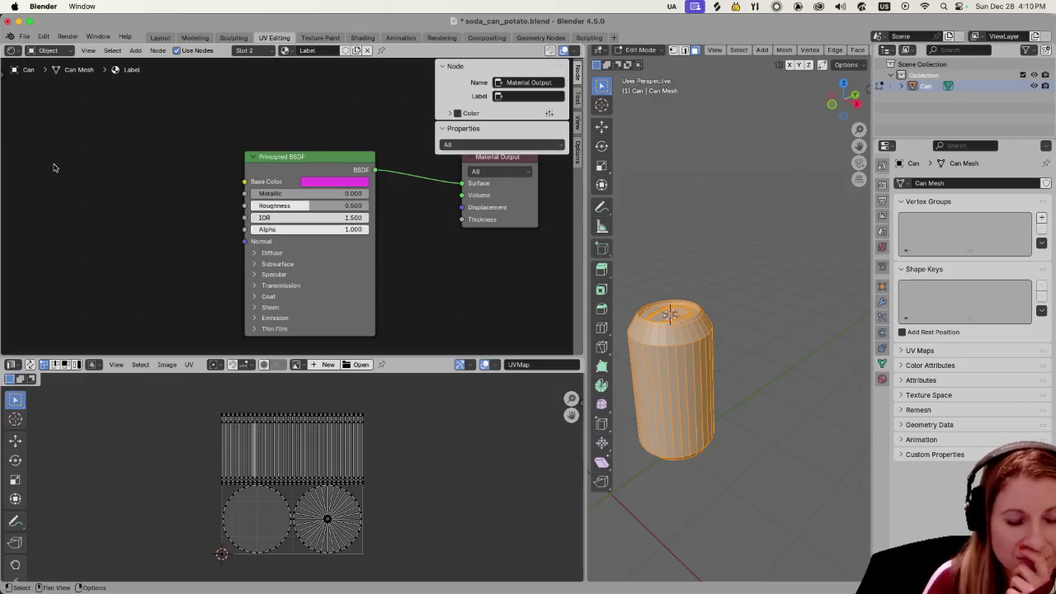
key("shift+a")
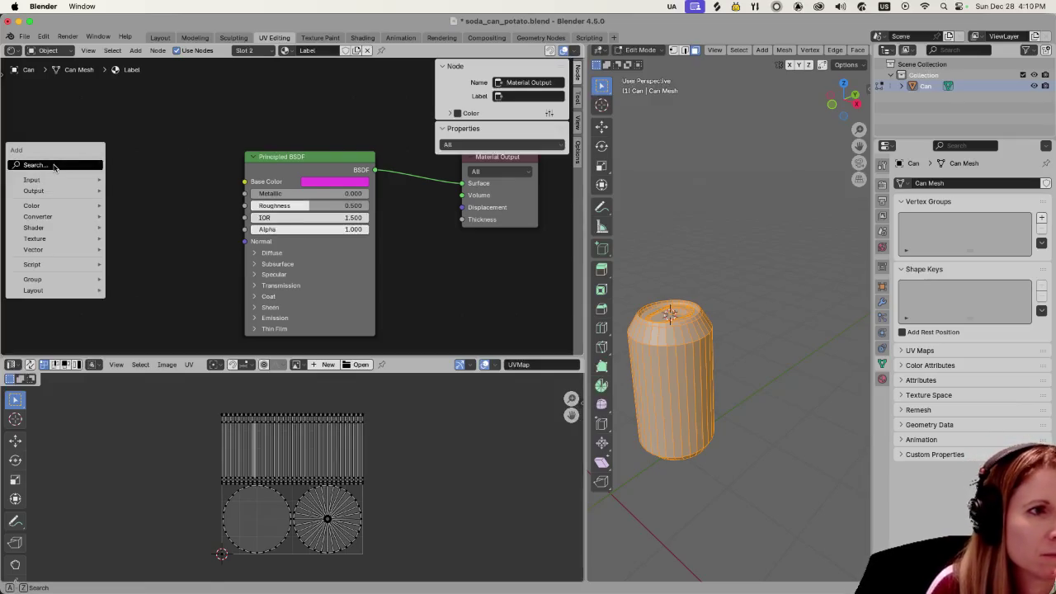
Step: Add an 'image' search result Image Texture node, link Color to Base Color, and browse for its image
left_click(54, 166)
type("image")
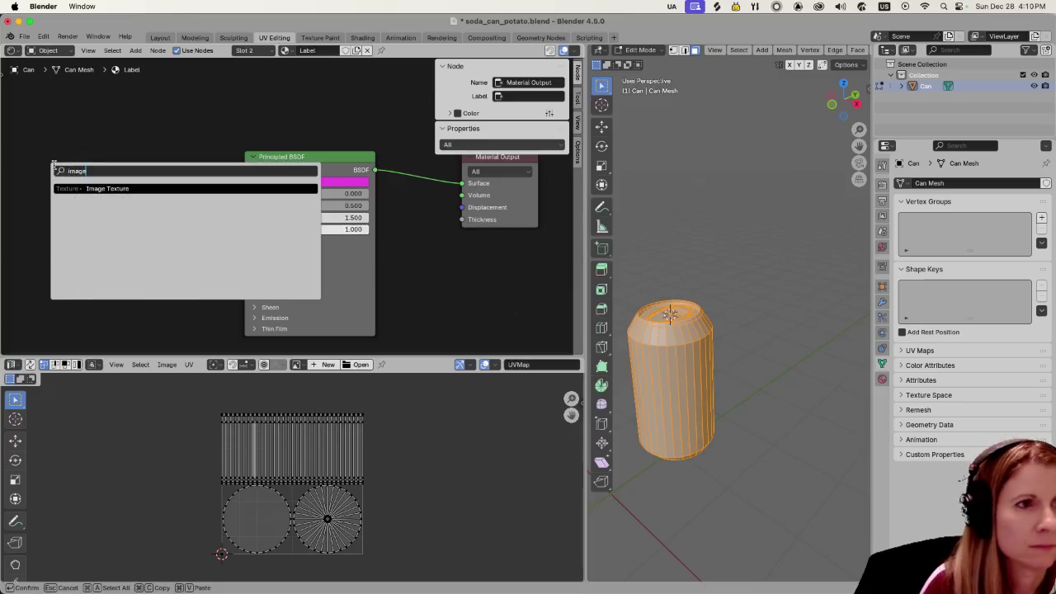
left_click(144, 191)
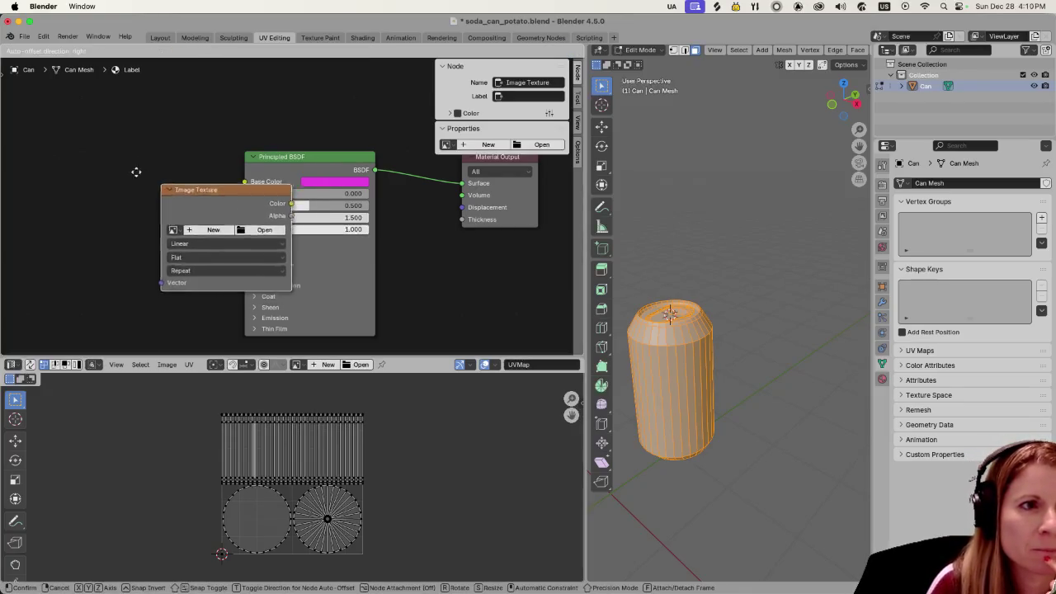
left_click(66, 146)
left_click_drag(195, 162, 243, 185)
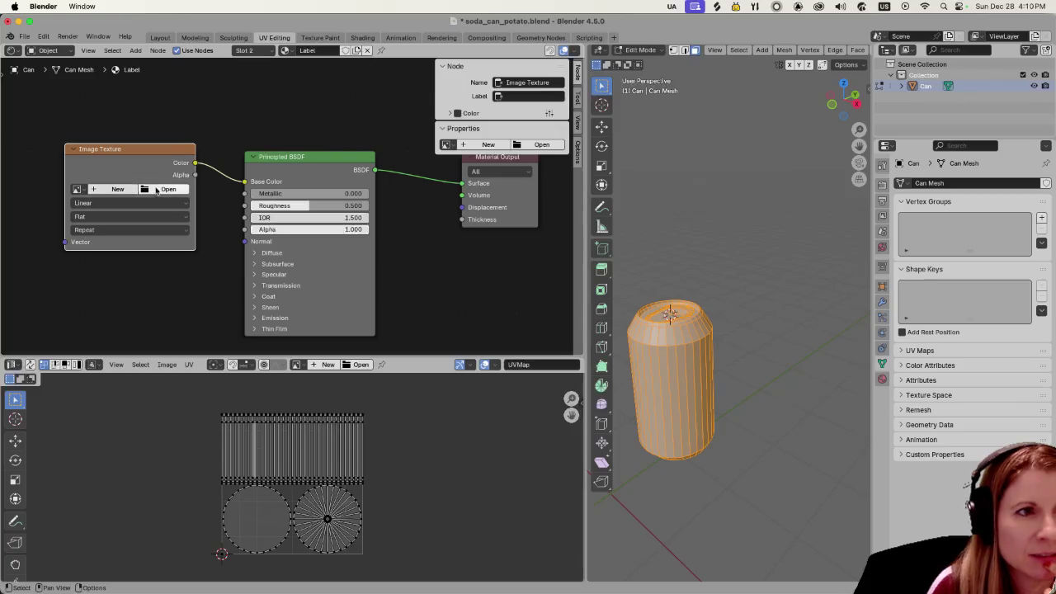
left_click(169, 189)
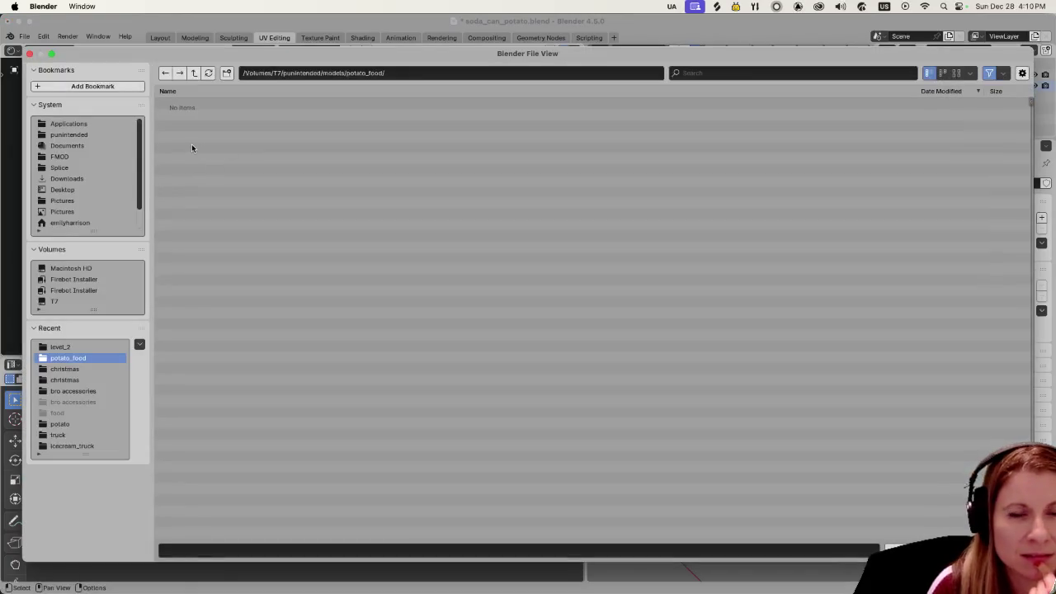
Step: Browse to punintended/godotproj/assets/textures and load joke.png into the Image Texture node
left_click(69, 134)
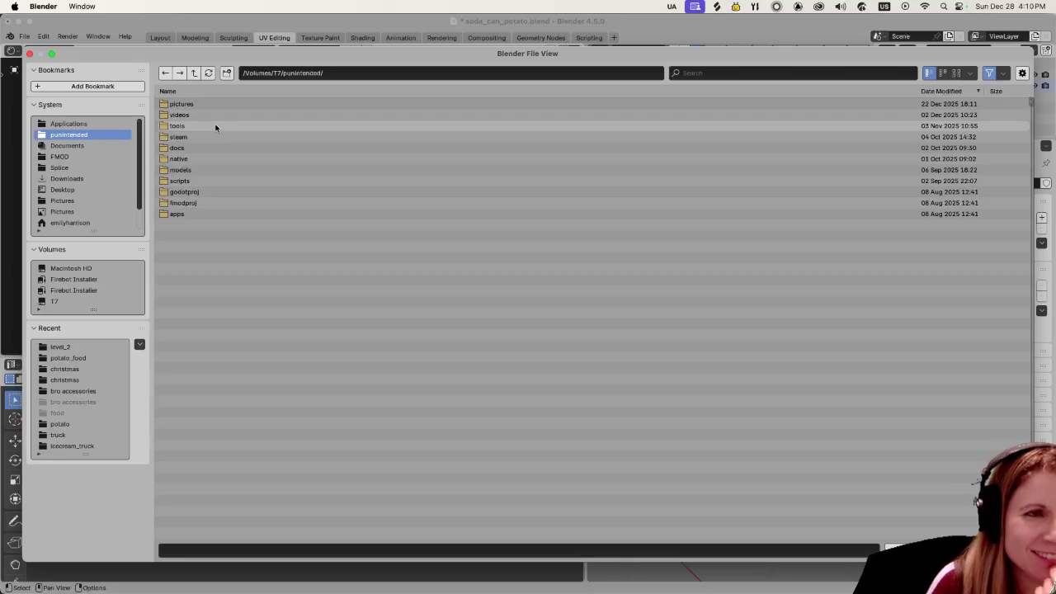
left_click(189, 191)
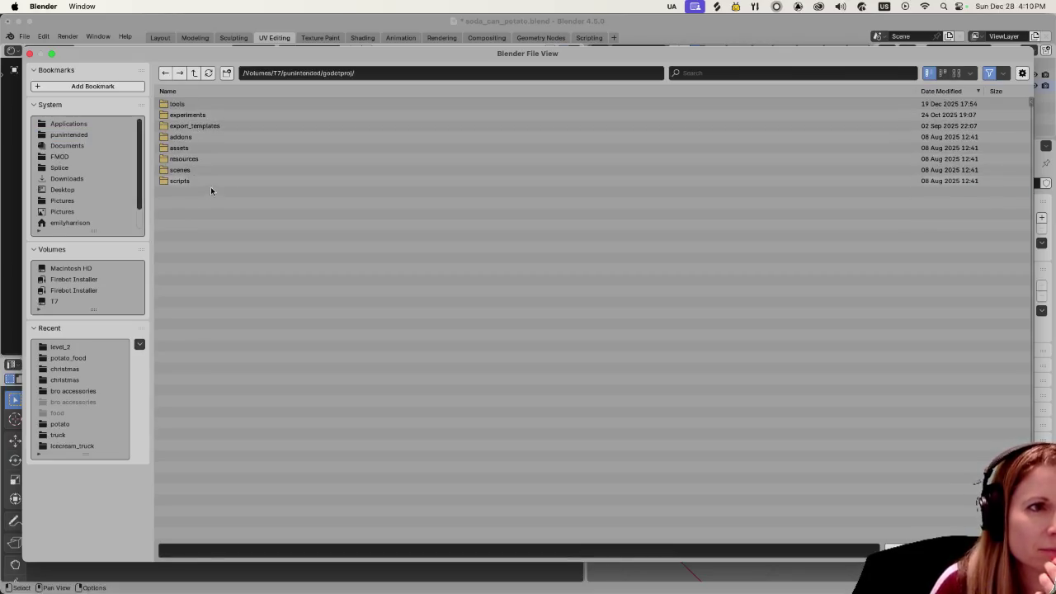
left_click(216, 148)
left_click(205, 99)
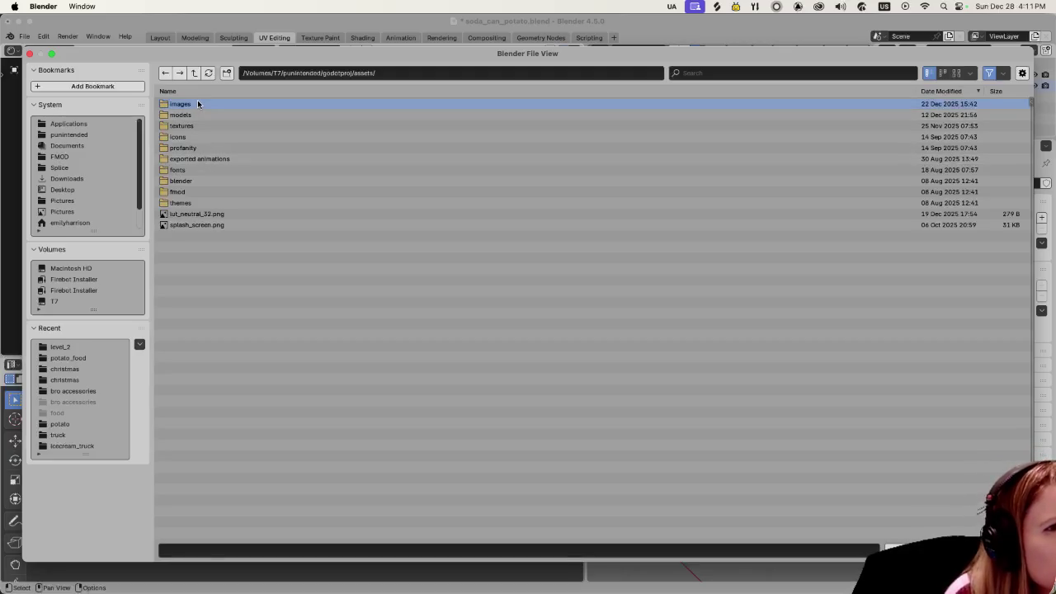
left_click(196, 126)
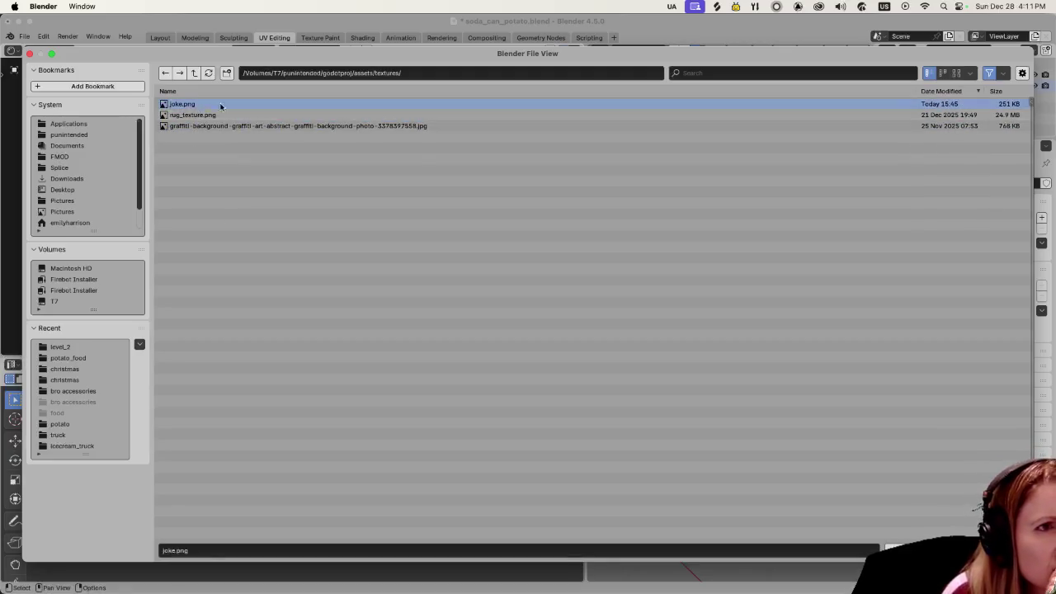
double_click(221, 105)
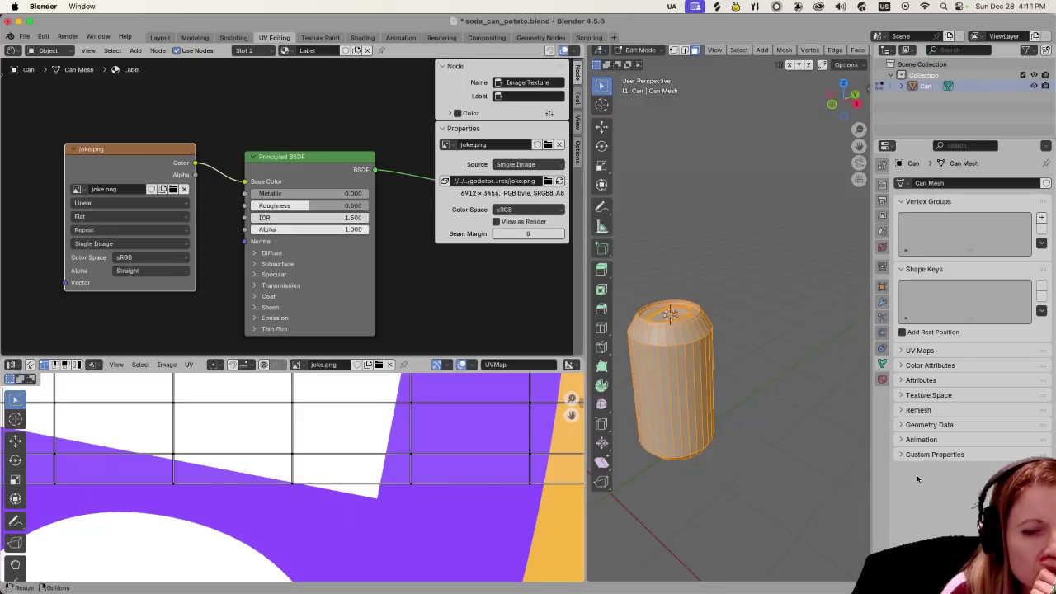
Step: Scroll the node editor down and switch the can from Edit Mode to Object Mode
scroll(341, 433, "down", 5)
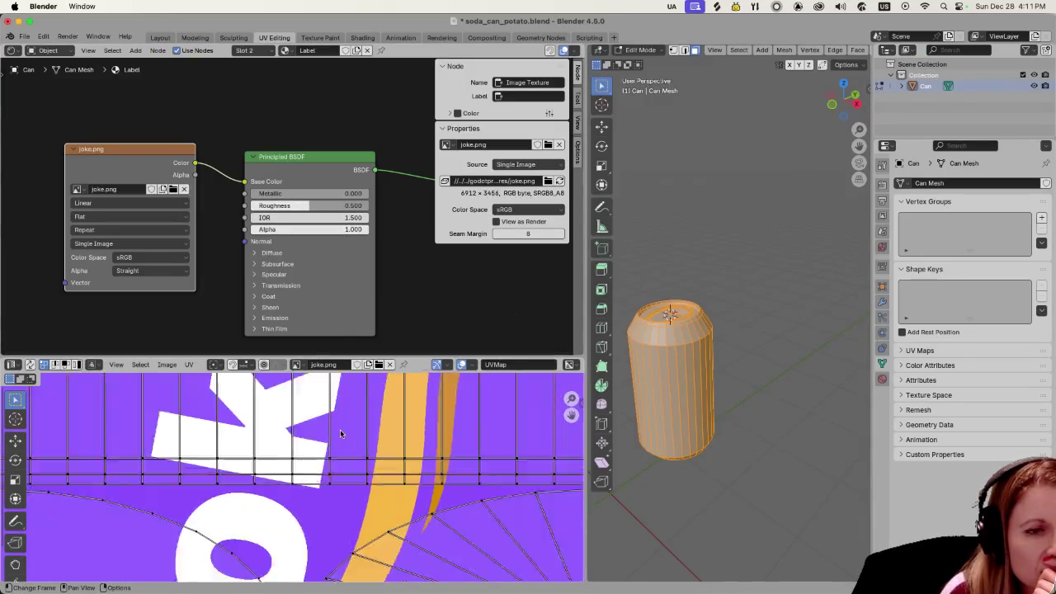
scroll(341, 433, "down", 6)
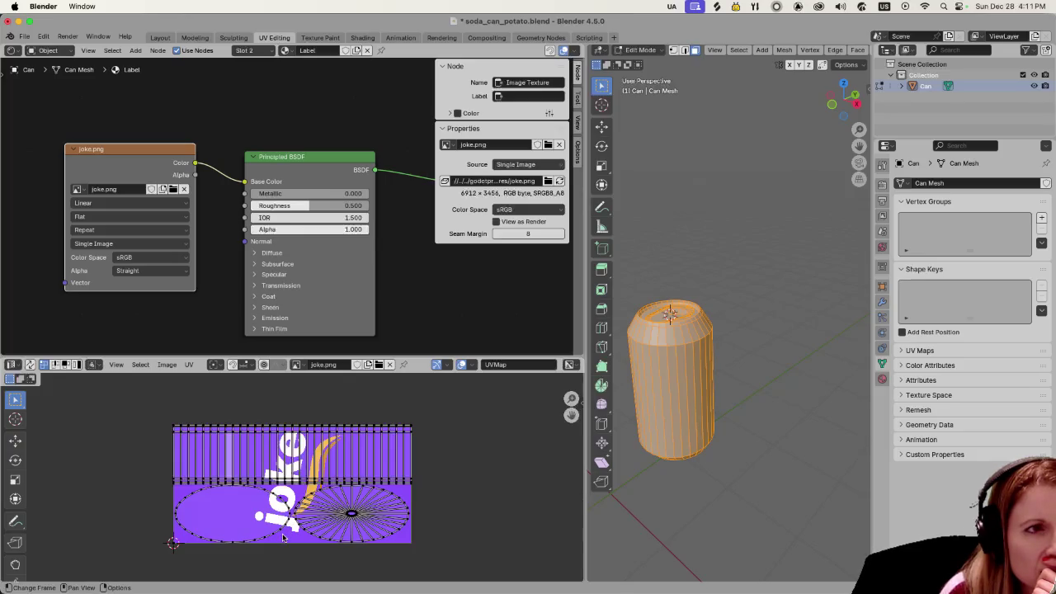
scroll(651, 351, "down", 2)
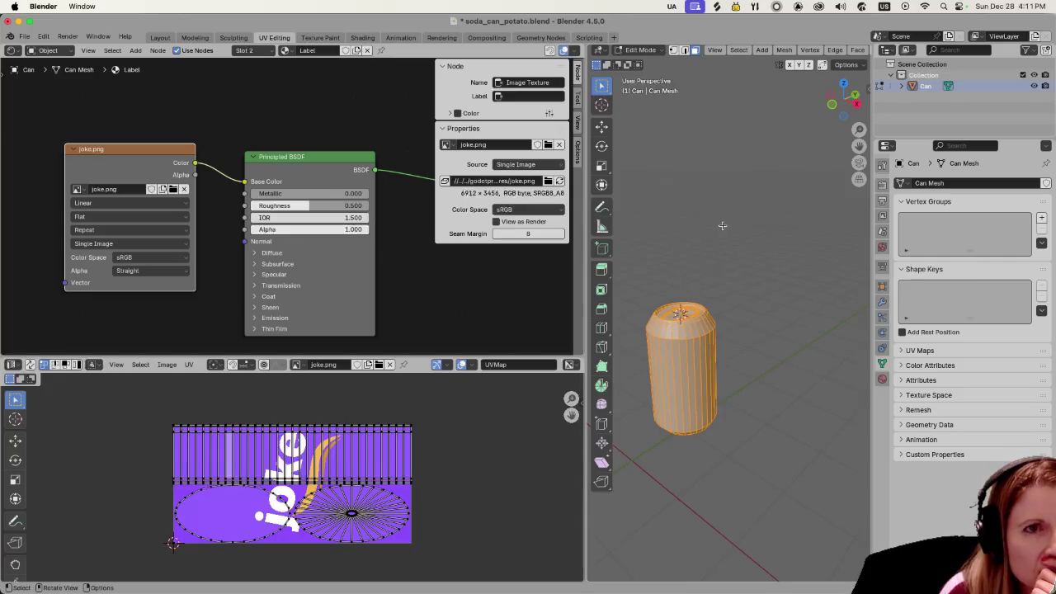
left_click(644, 51)
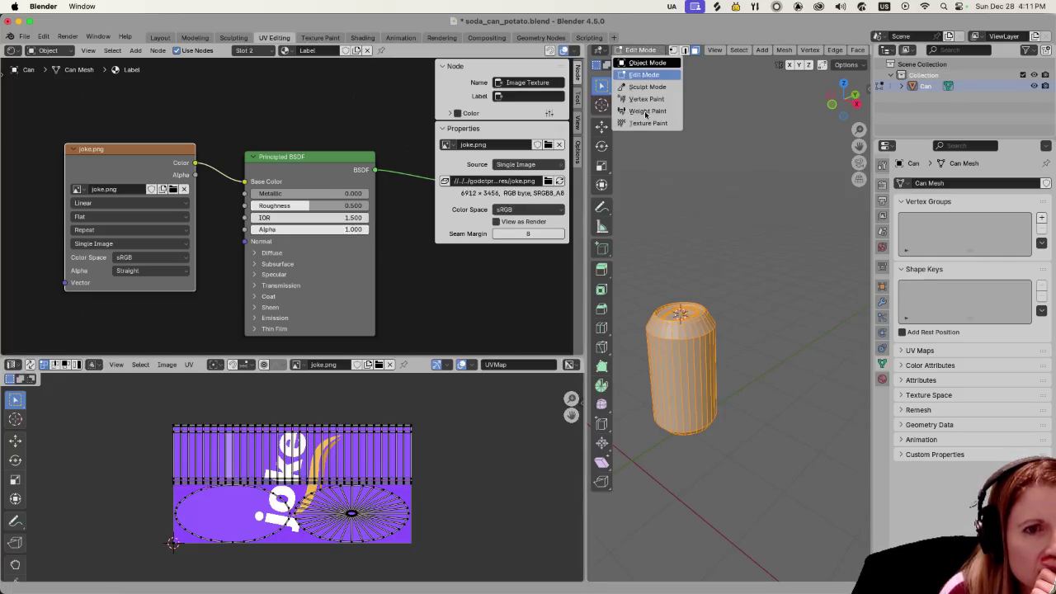
left_click(639, 69)
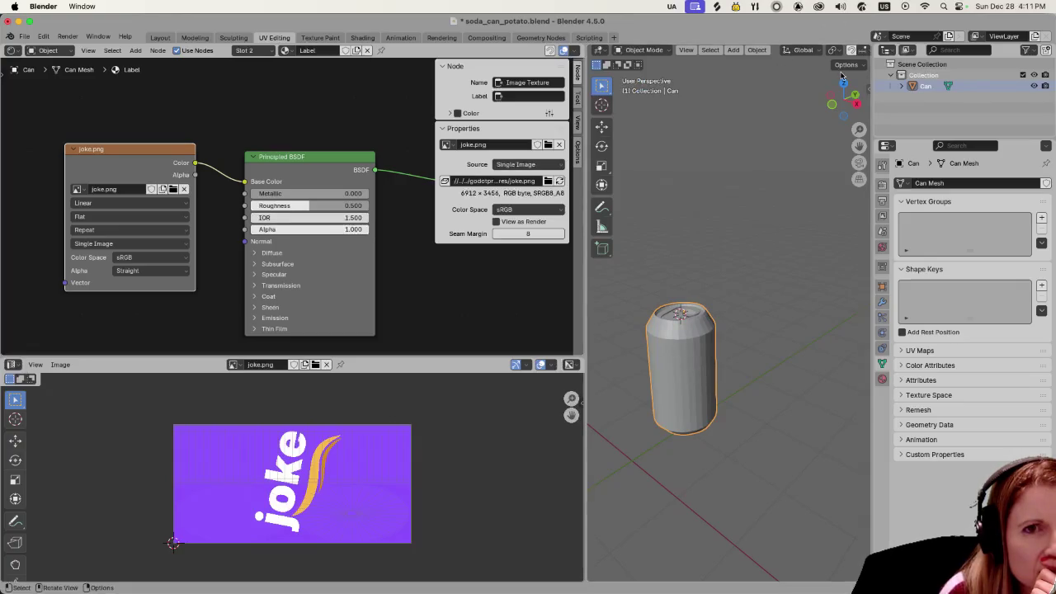
Step: Turn on Material Preview shading to show the purple joke label, then clear the selection
left_click_drag(871, 198, 1038, 198)
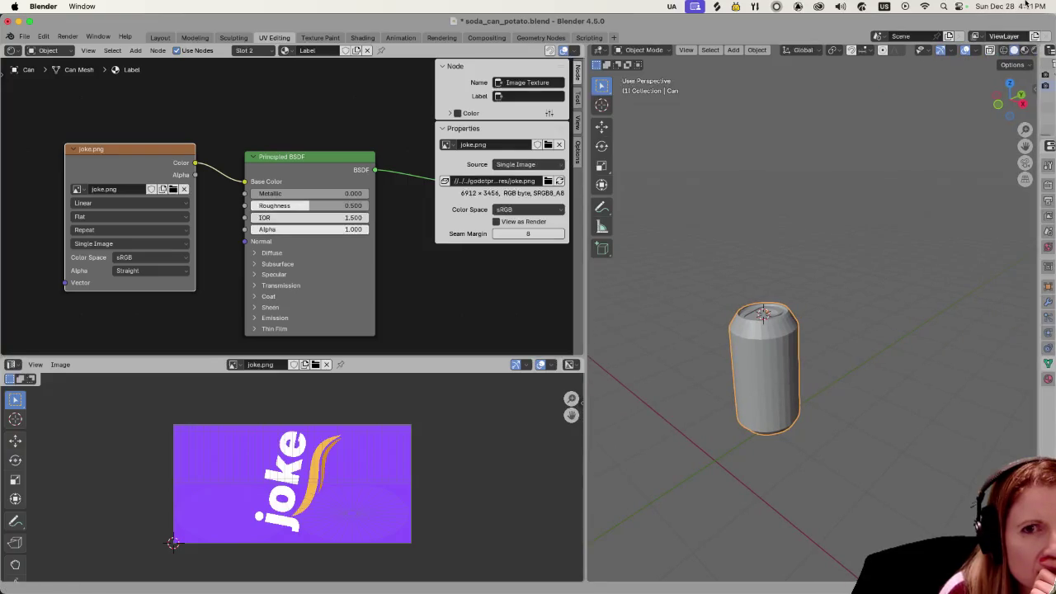
left_click(1025, 49)
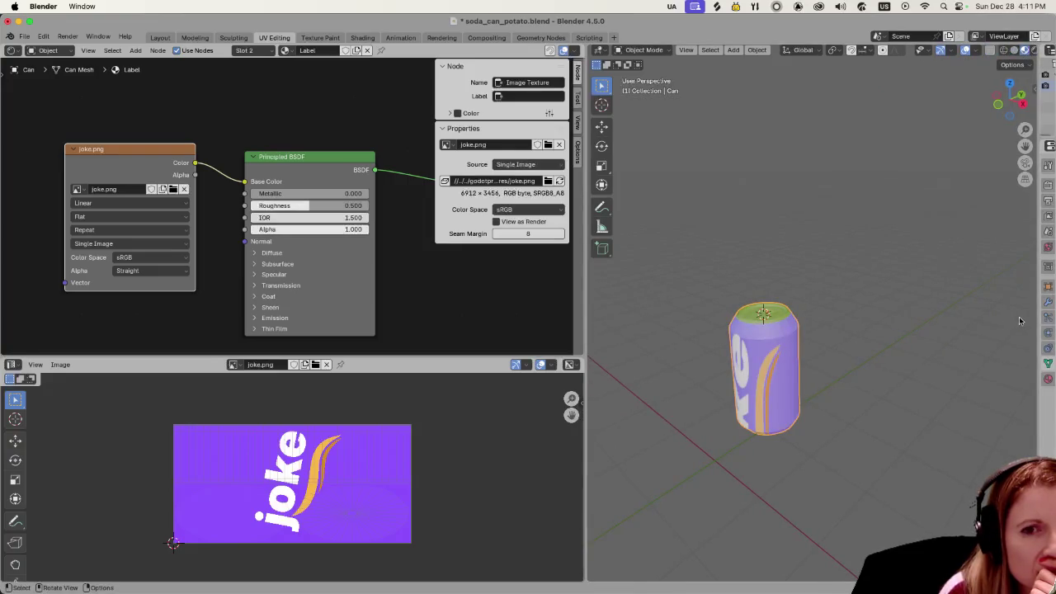
left_click_drag(1041, 317, 868, 318)
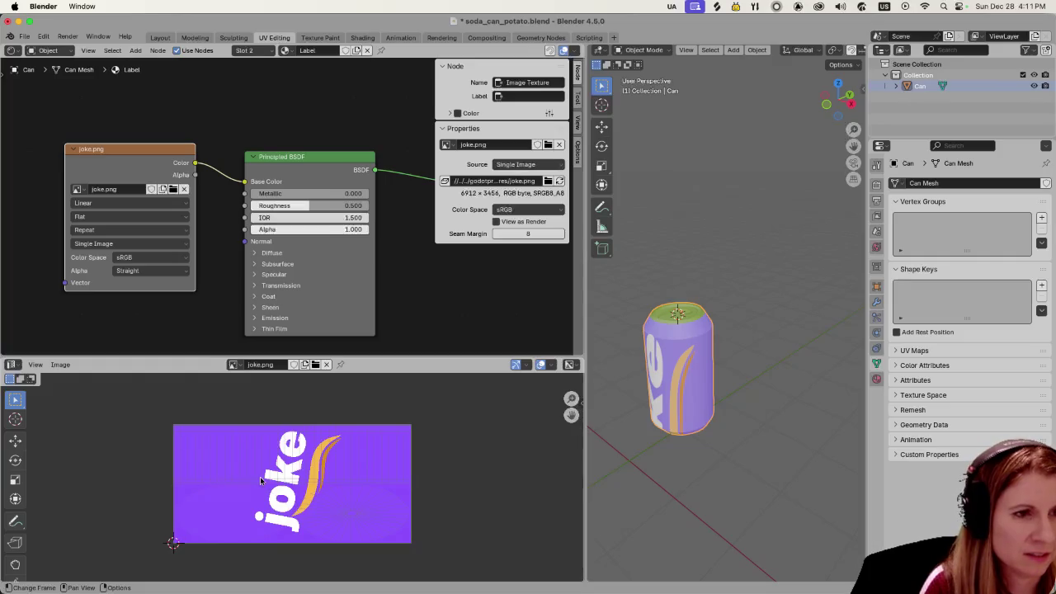
left_click(768, 330)
Step: Go back into Edit Mode, box-select all UV islands, and scale them smaller
left_click(644, 51)
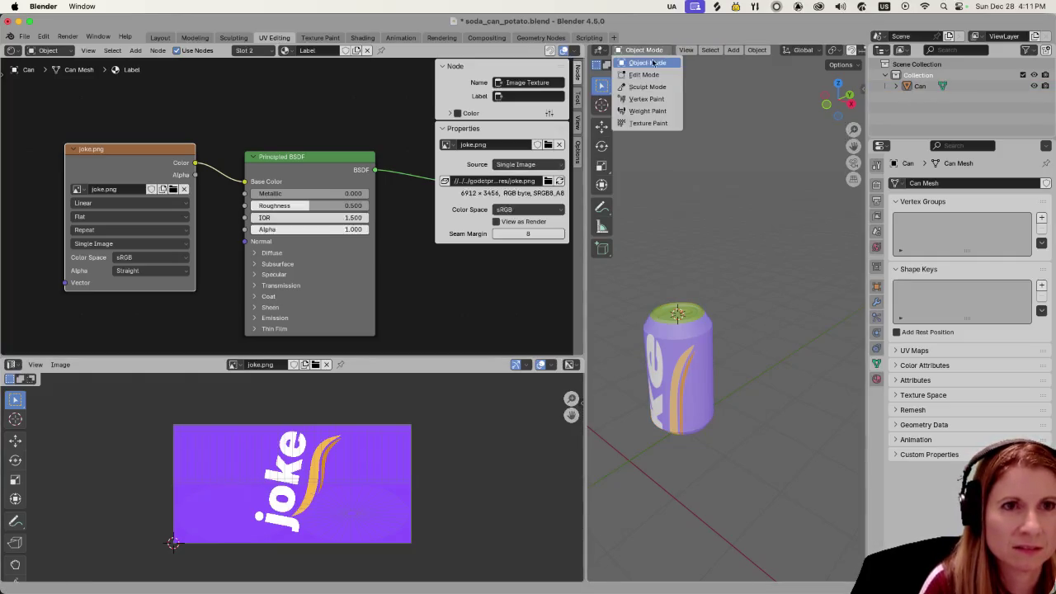
left_click(634, 76)
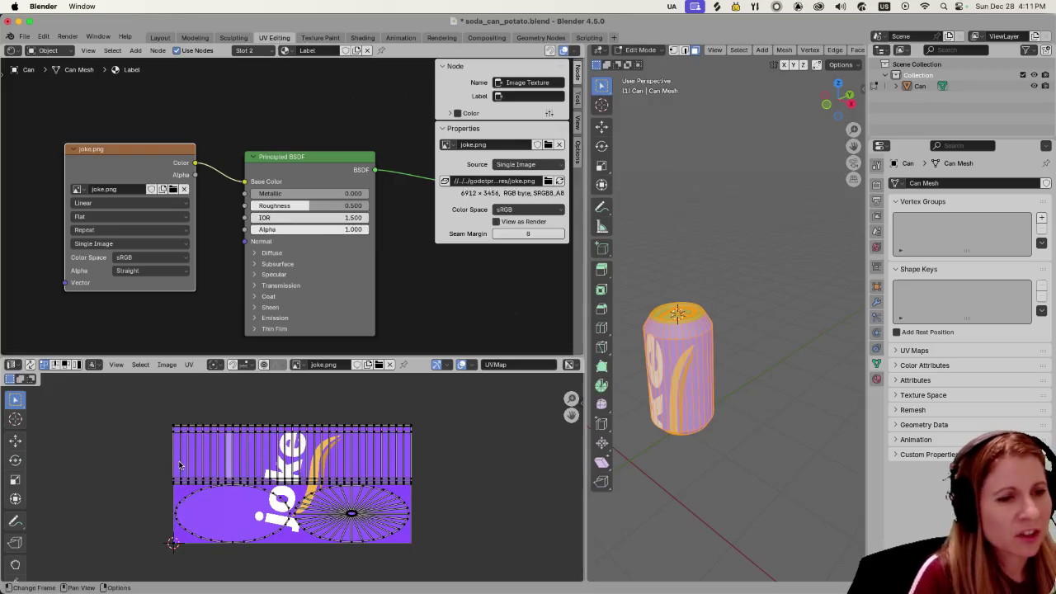
left_click_drag(124, 427, 469, 569)
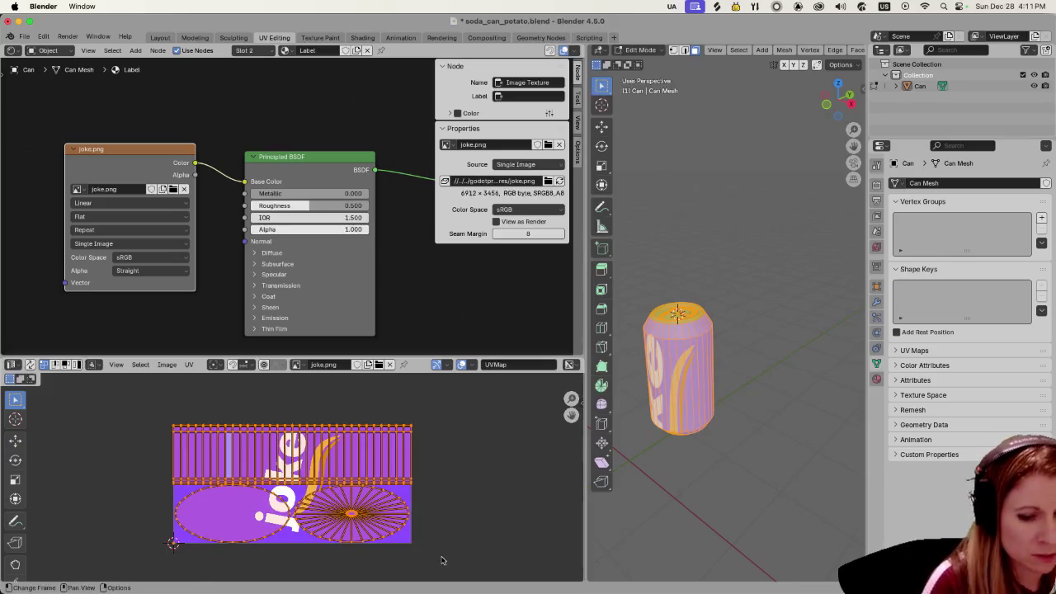
key("s")
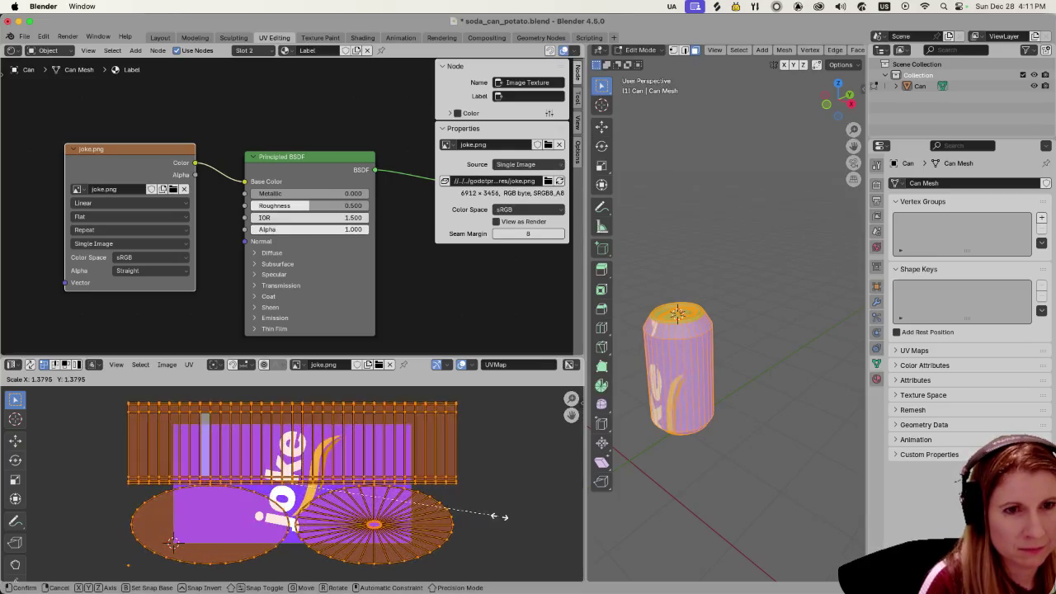
left_click(383, 513)
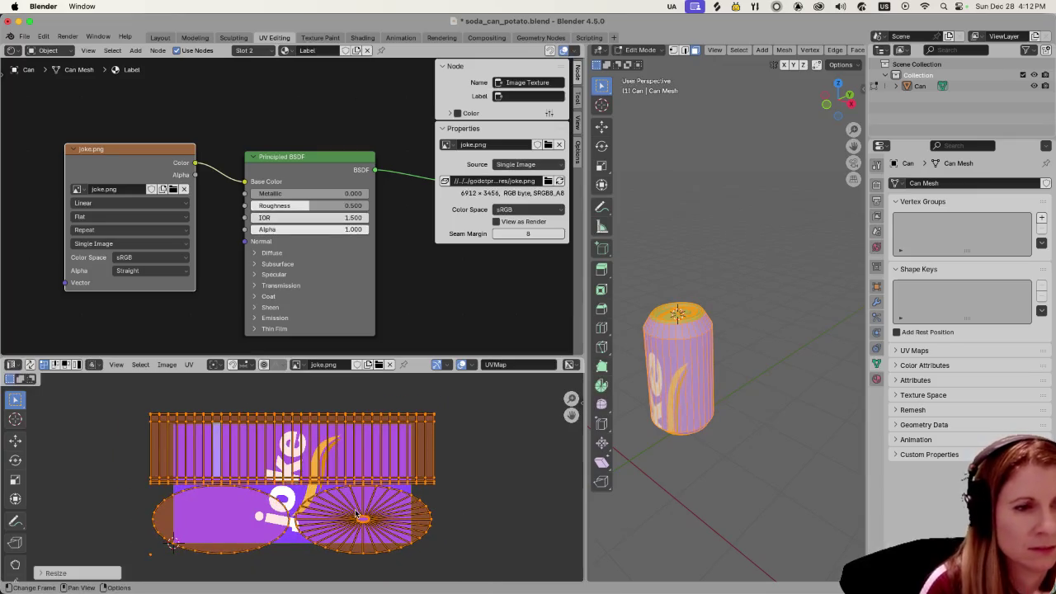
Step: Orbit the can, then scale the UV islands up over the joke image
mouse_move(673, 485)
left_mouse_down()
mouse_move(718, 462)
mouse_move(771, 465)
mouse_move(725, 476)
left_mouse_up()
left_click_drag(801, 483, 769, 495)
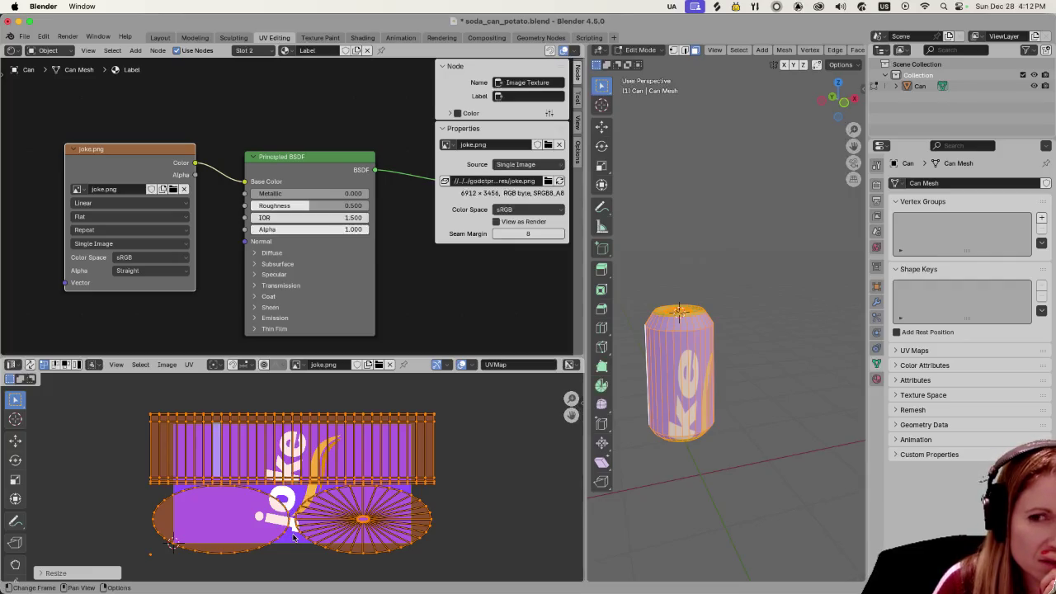
key("s")
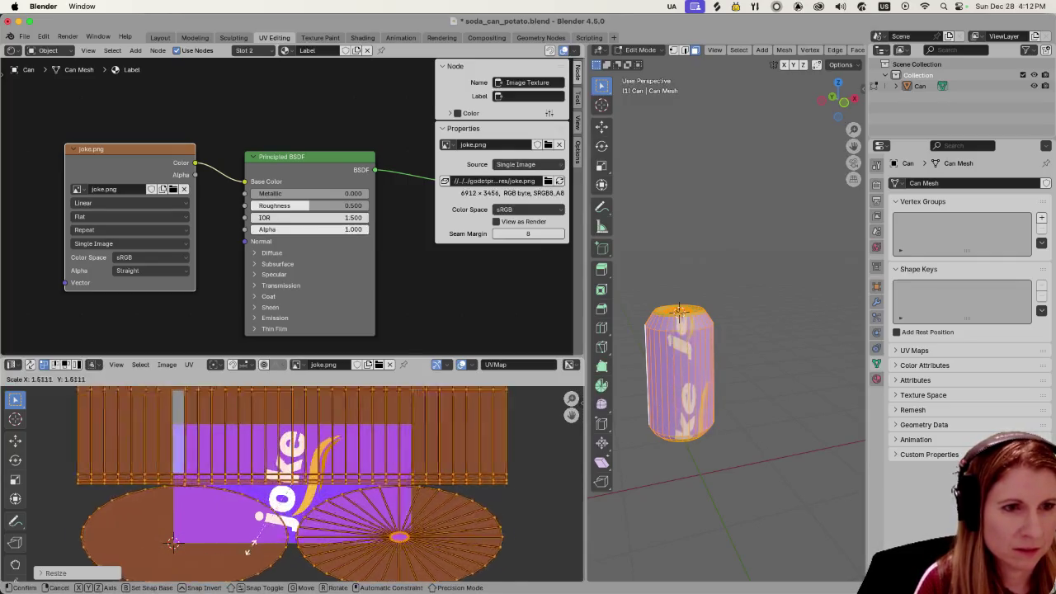
mouse_move(196, 566)
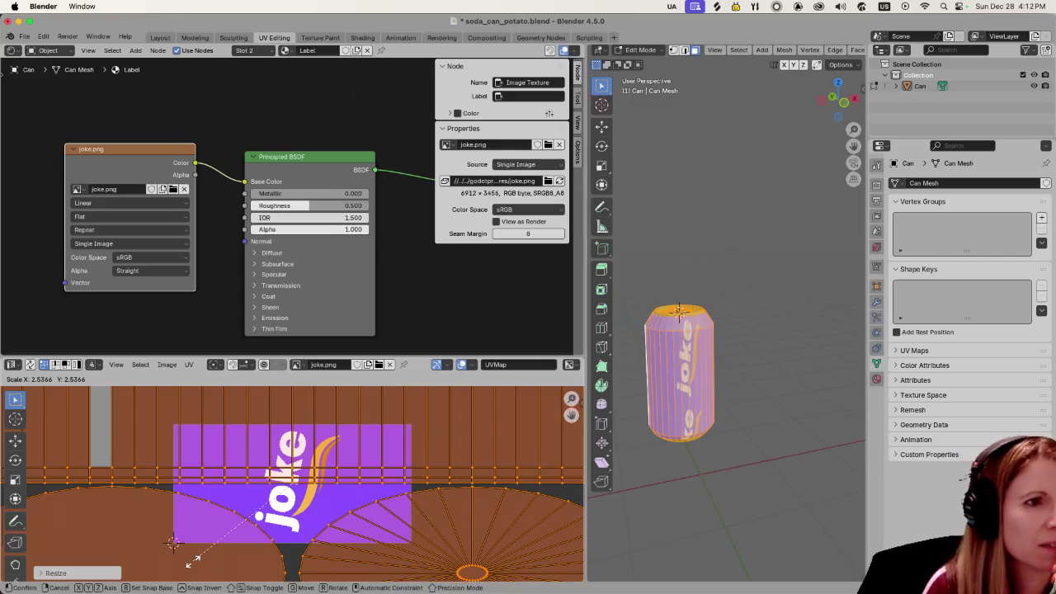
left_click(194, 558)
Step: Set the Image Texture's Extension to Extend and rescale the UV islands
left_click(121, 230)
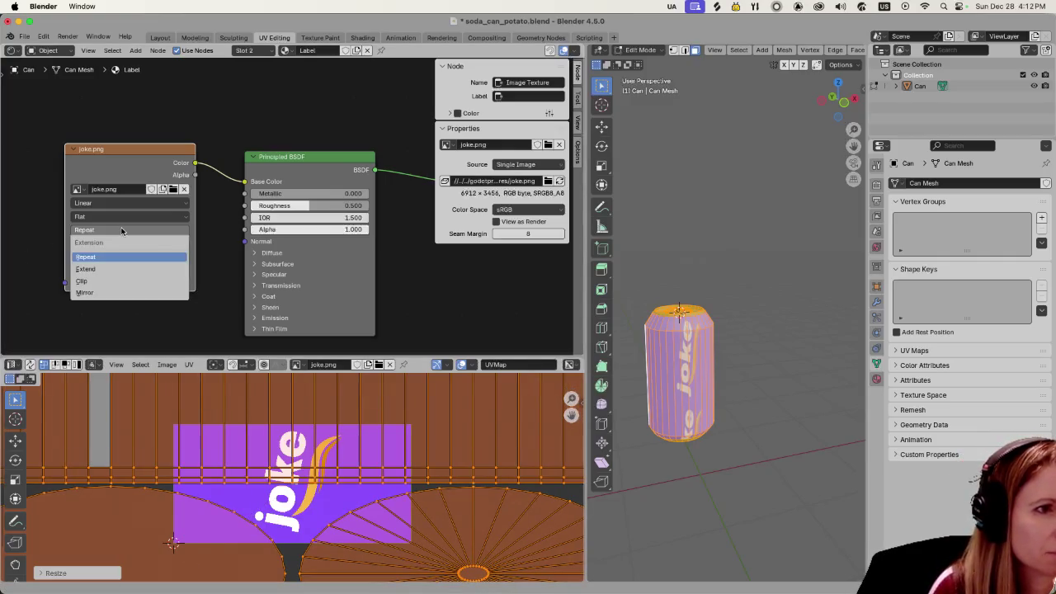
left_click(128, 268)
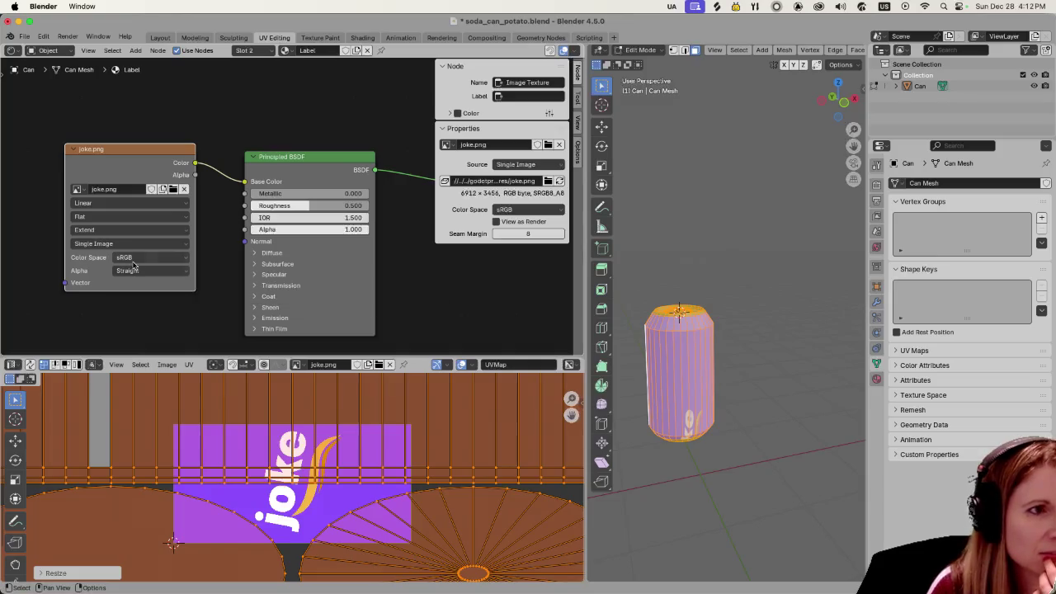
scroll(341, 520, "down", 3)
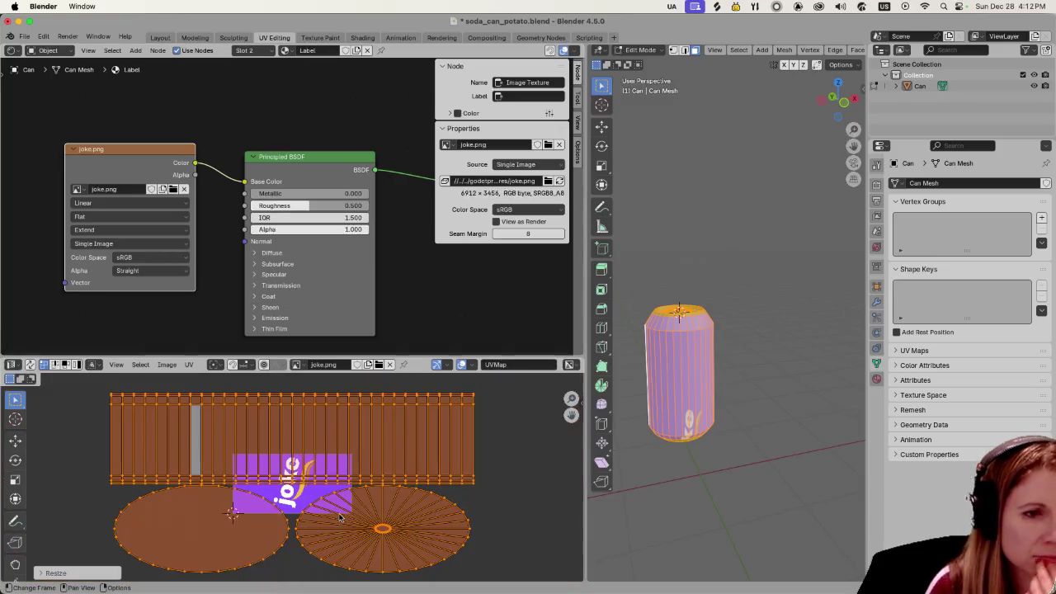
key("s")
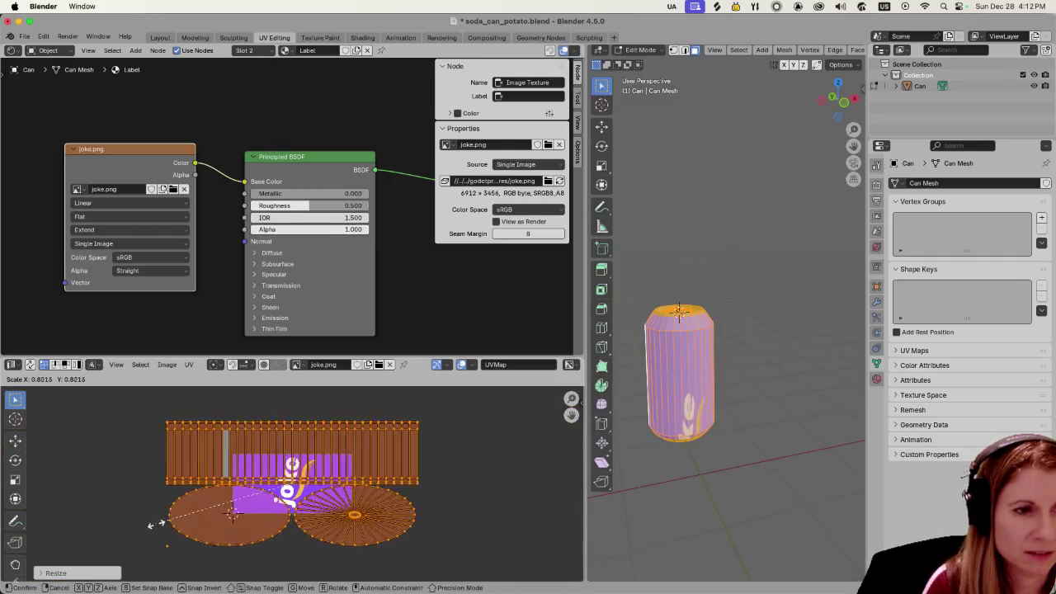
left_click(203, 513)
Step: Move, enlarge and reposition the UV islands so the purple label covers the can's side
key("g")
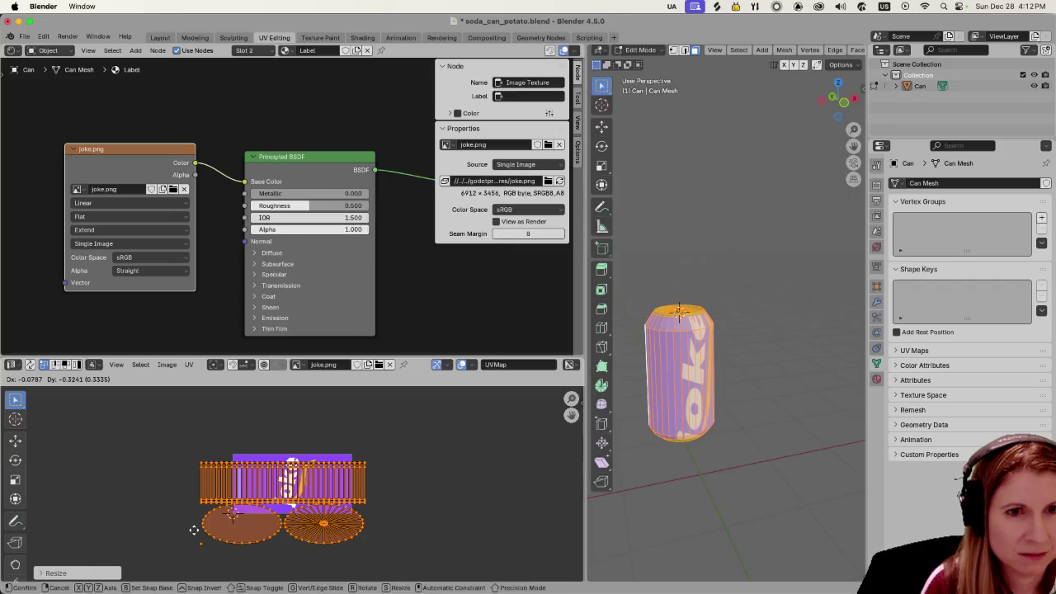
left_click(194, 529)
key("s")
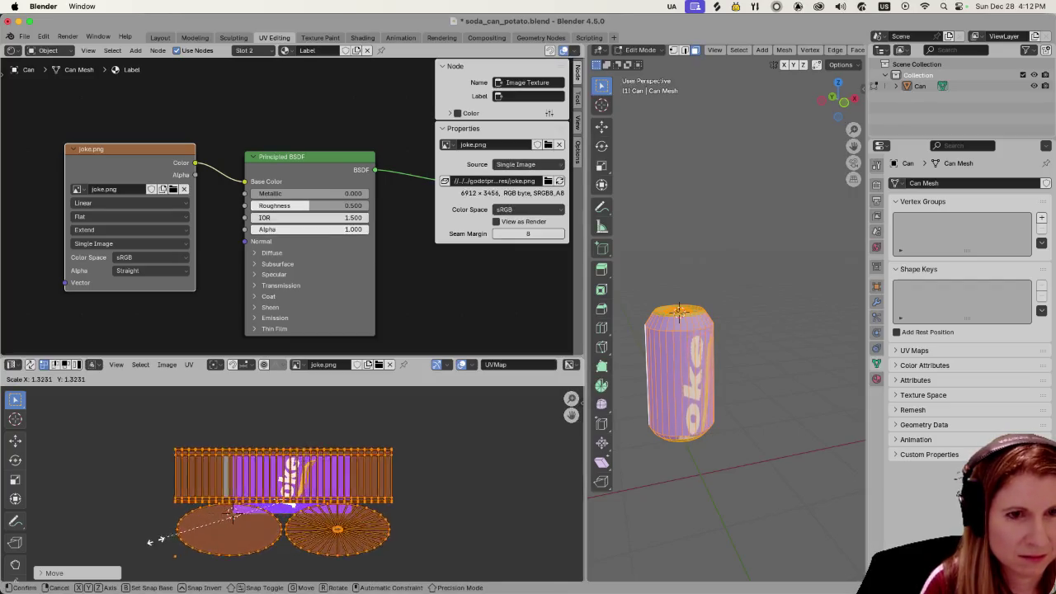
left_click(132, 559)
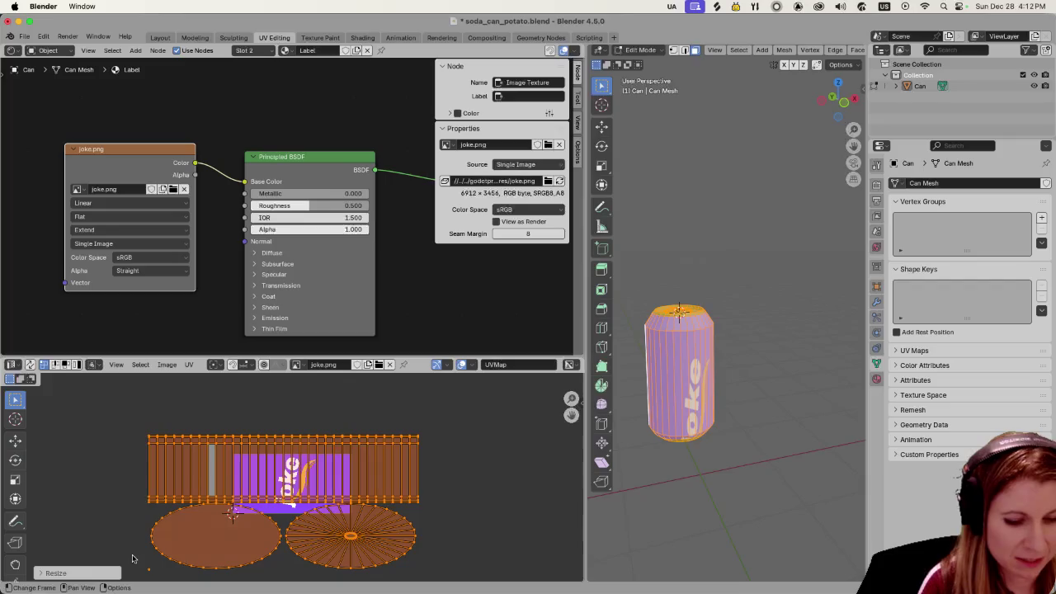
key("g")
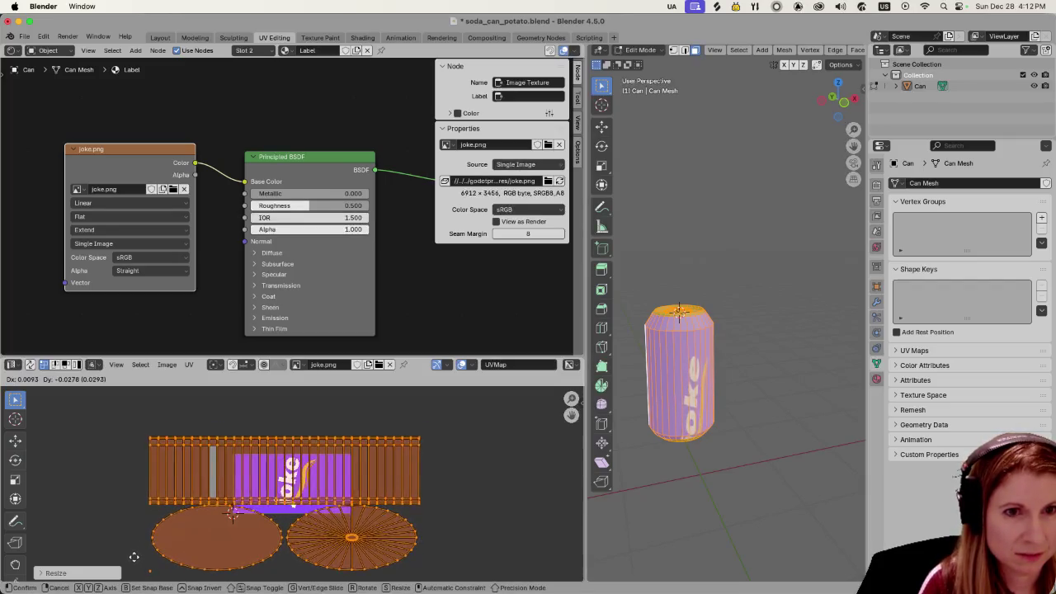
left_click(135, 566)
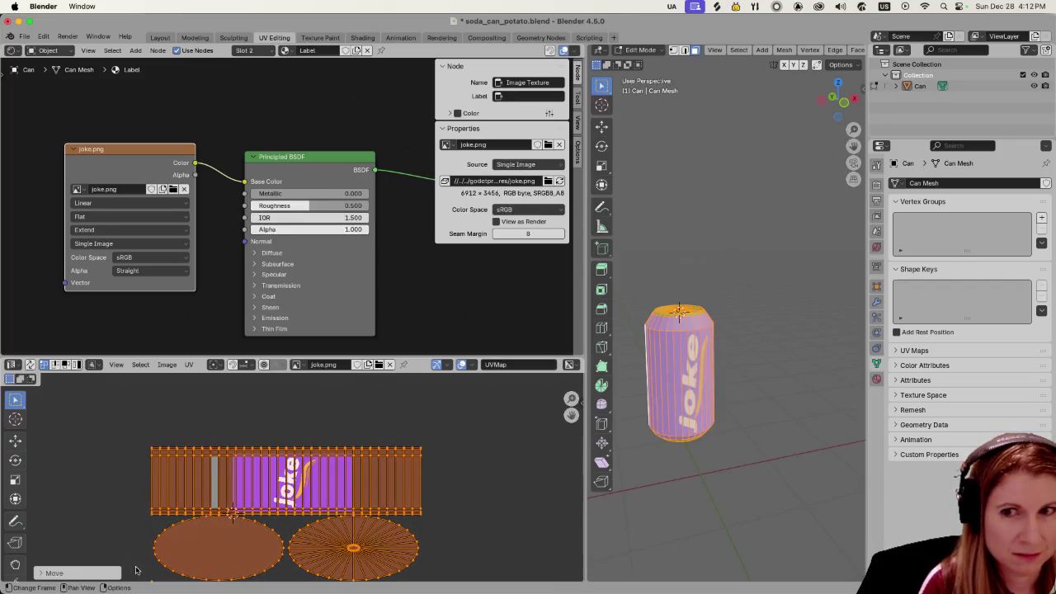
mouse_move(224, 588)
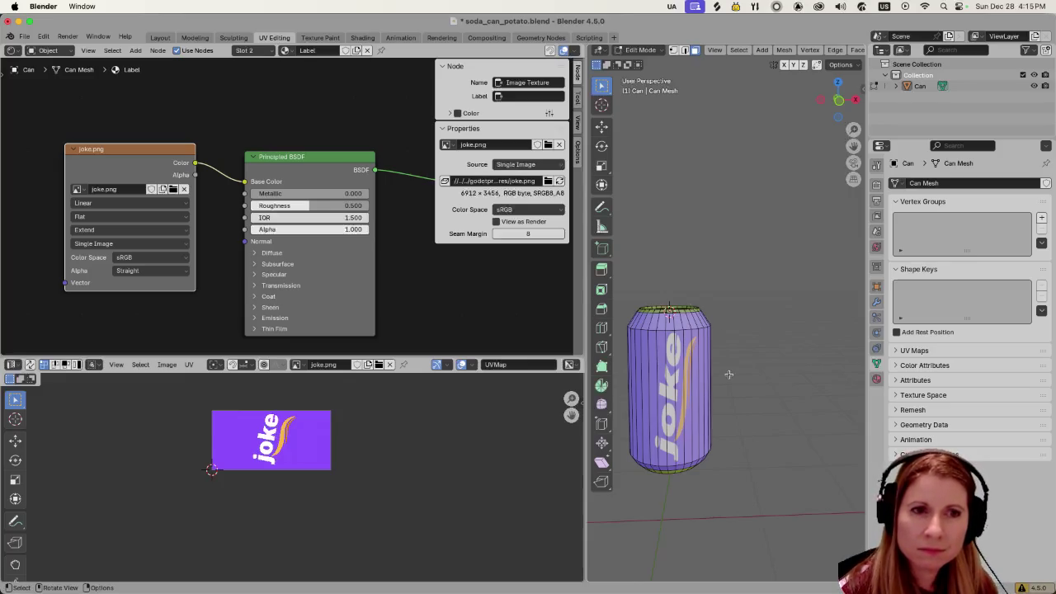
Step: Return to Object Mode, rotate the can to a slanted pose, and save with Cmd+S
key("Tab")
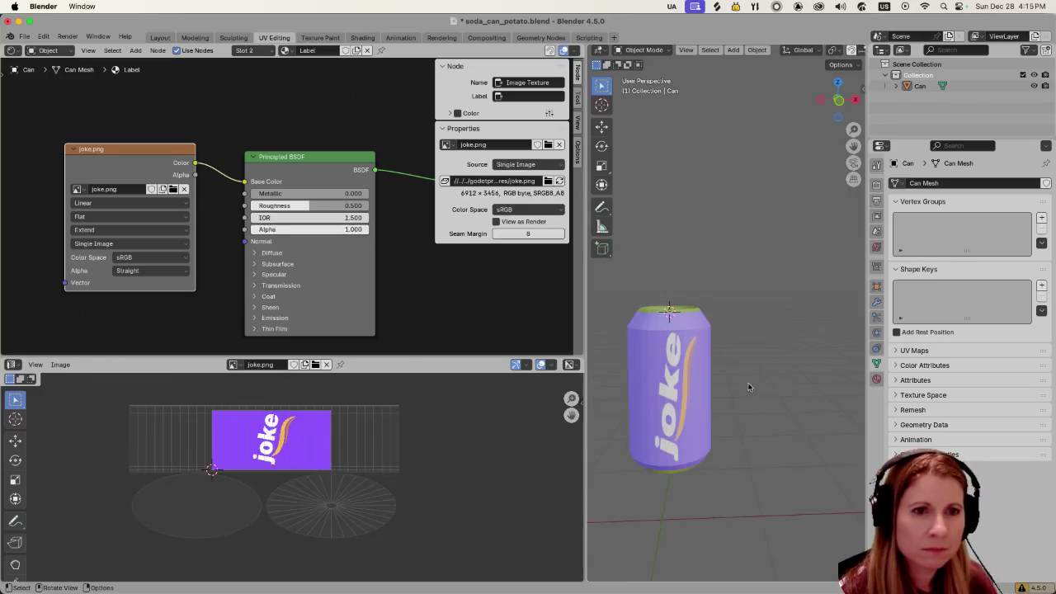
key("r")
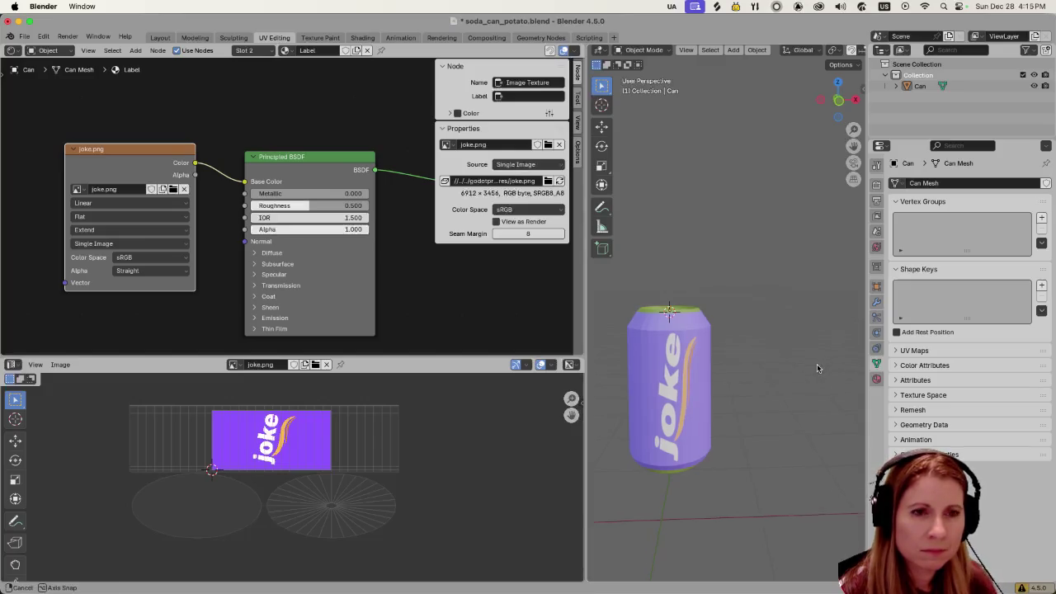
left_click_drag(789, 353, 822, 321)
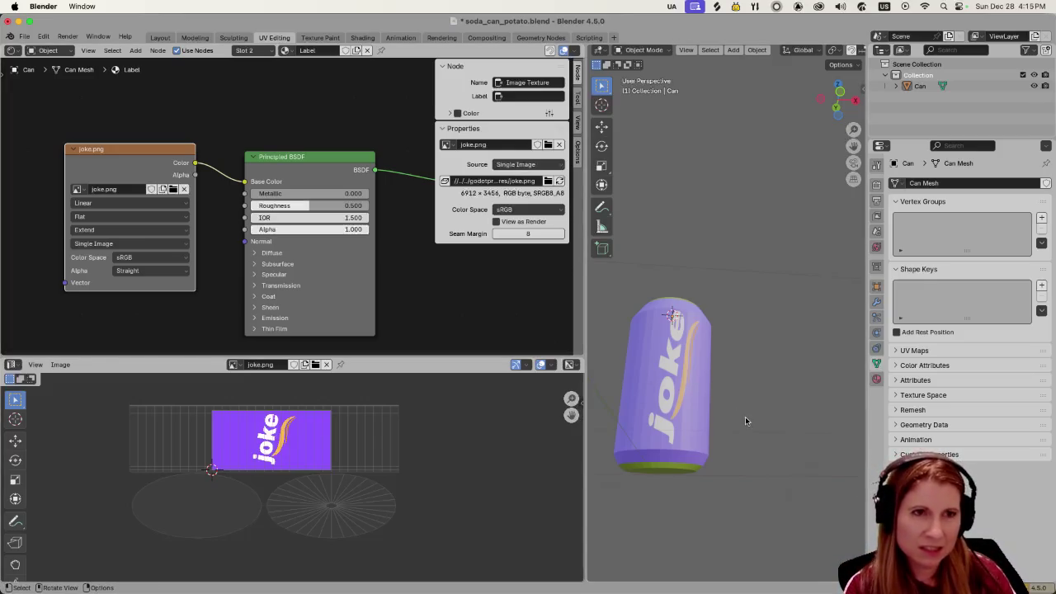
key("super+s")
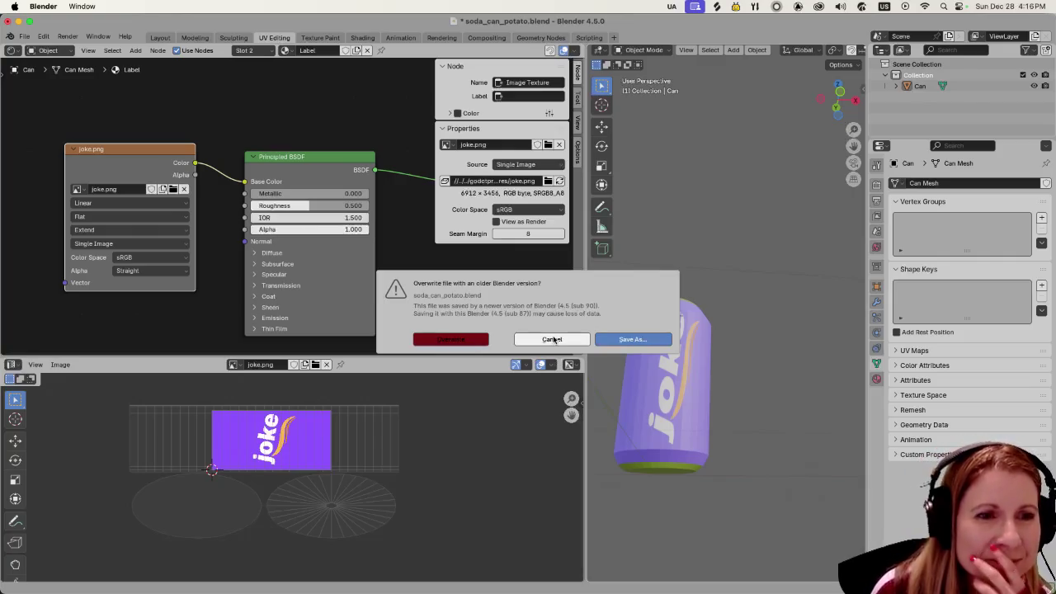
left_click(552, 339)
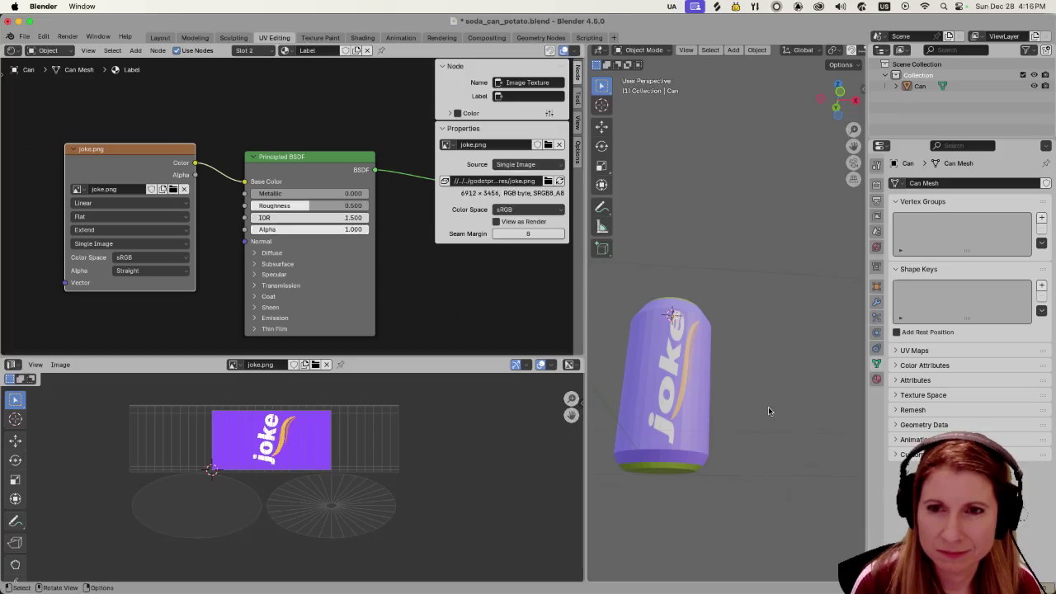
key("cmd+s")
key("super+s")
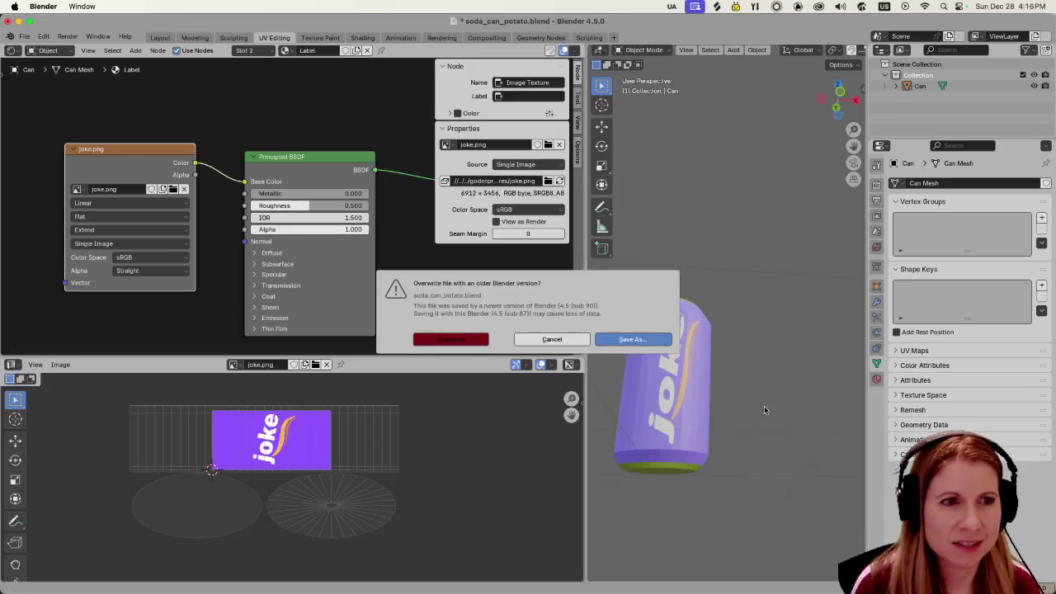
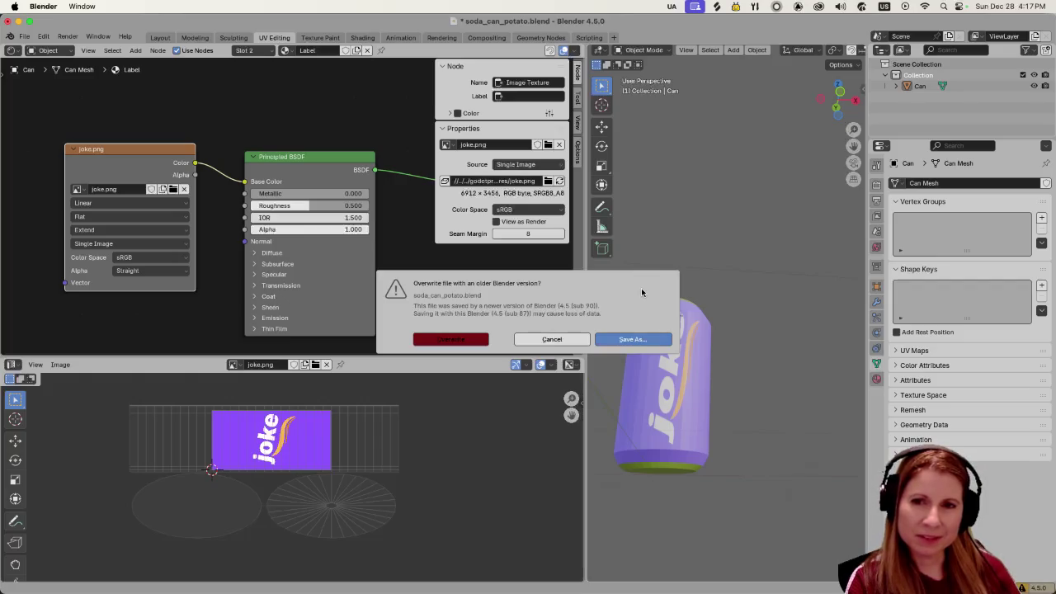
Step: Overwrite the older soda can file version and take the plant leaves out of Edit Mode
left_click(422, 340)
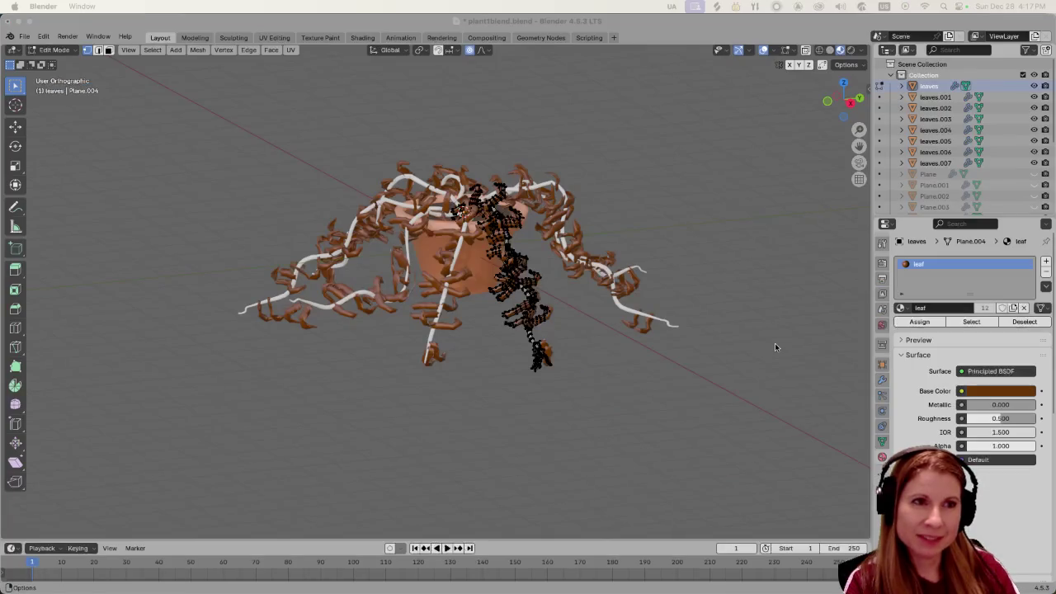
key("Tab")
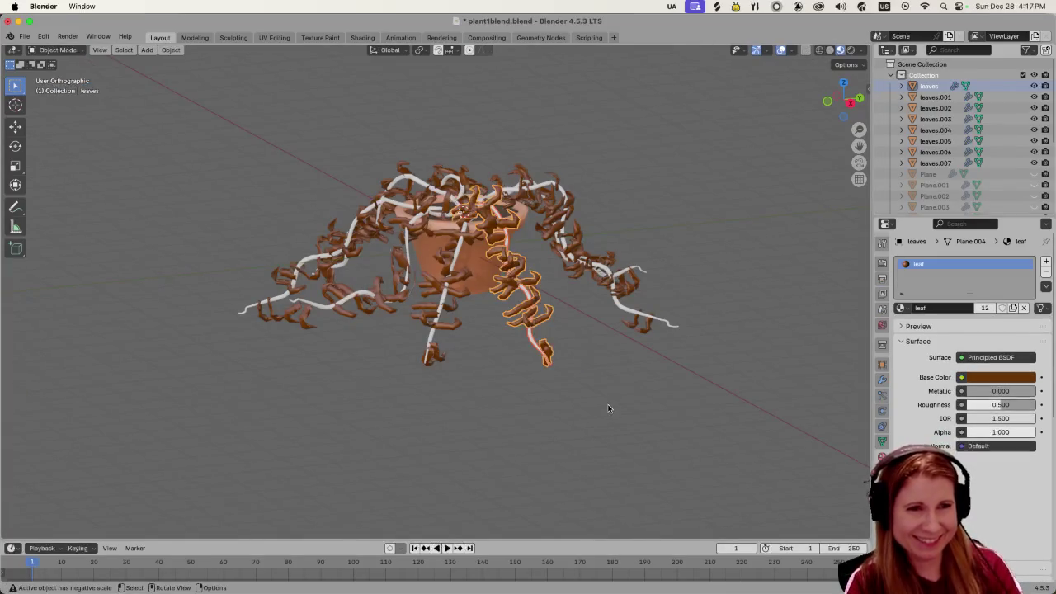
scroll(658, 396, "down", 4)
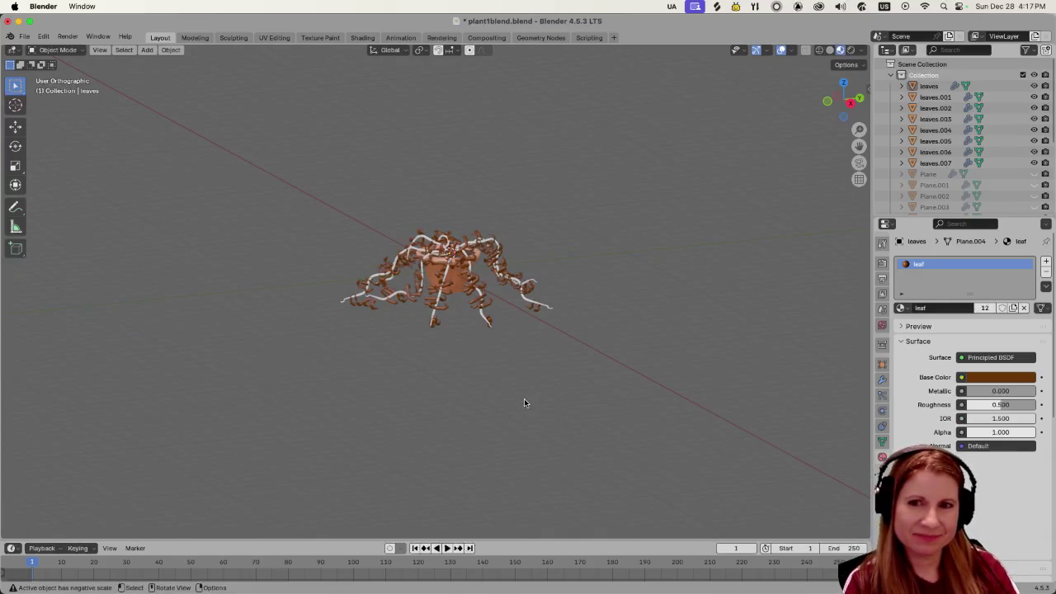
scroll(524, 398, "up", 5)
scroll(522, 395, "down", 8)
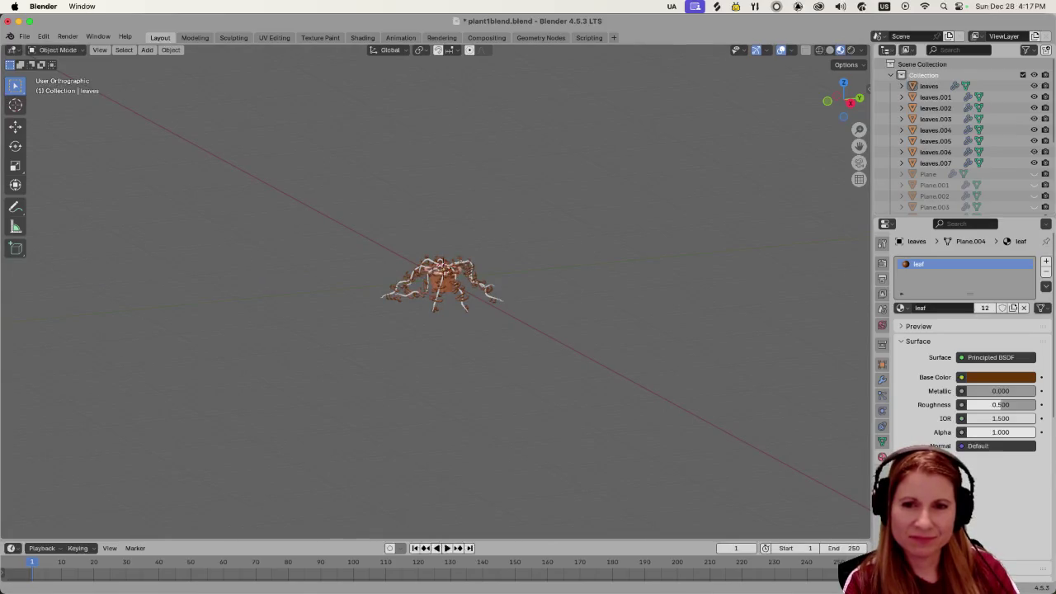
Step: Quit the plant file window, saving its changes
key("super+Tab")
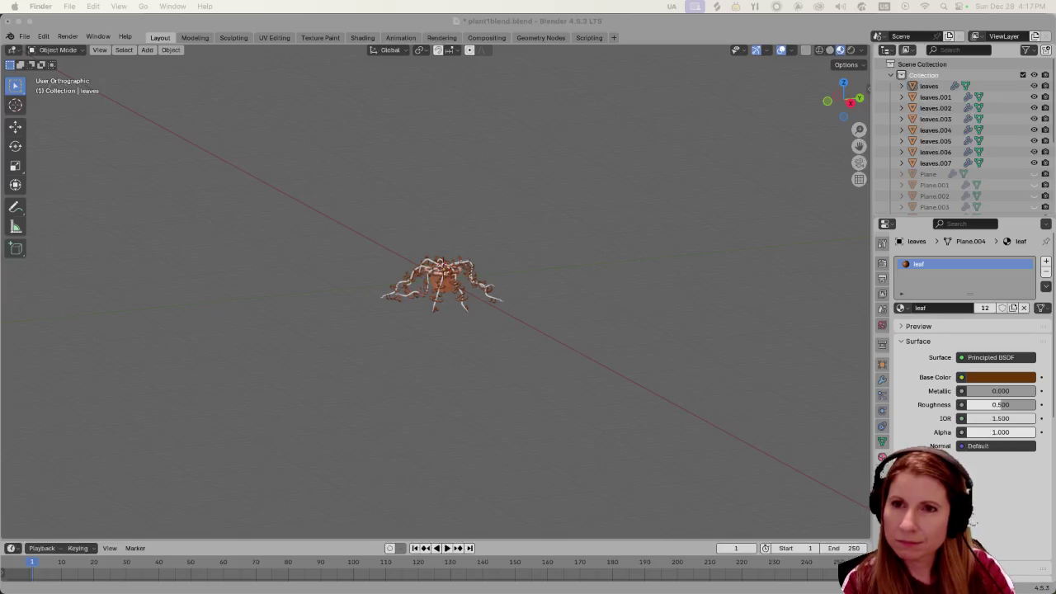
key("super+q")
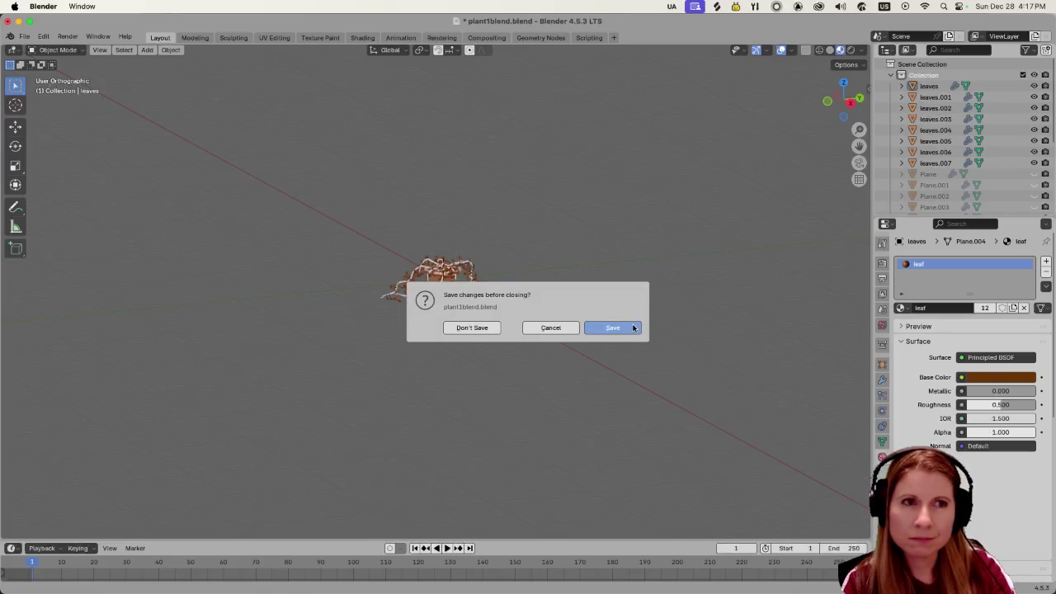
left_click(633, 328)
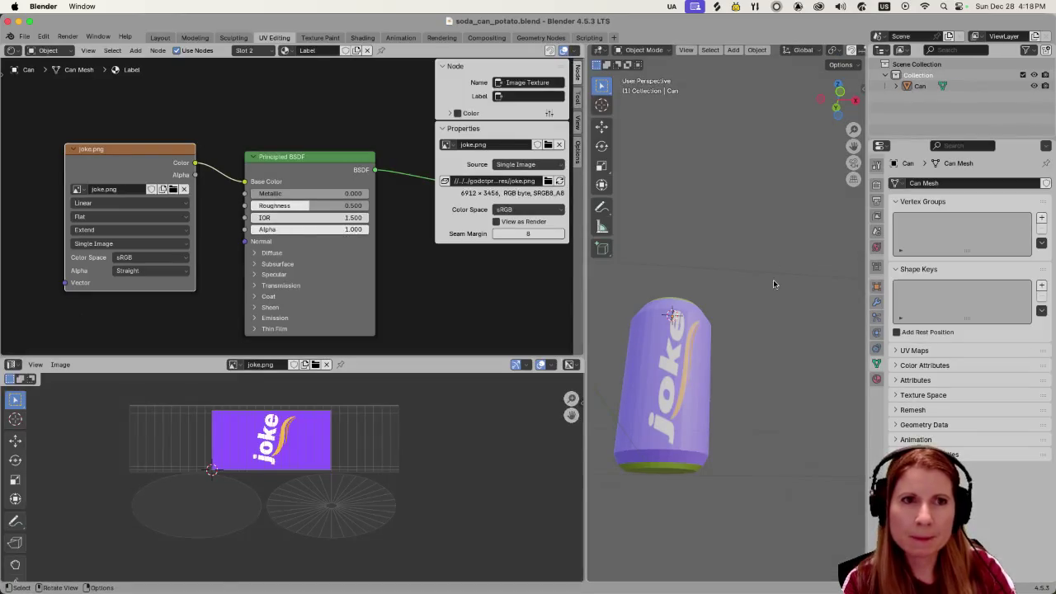
Step: Save soda_can_potato.blend with Cmd+S, then bring the Godot editor forward
key("super+s")
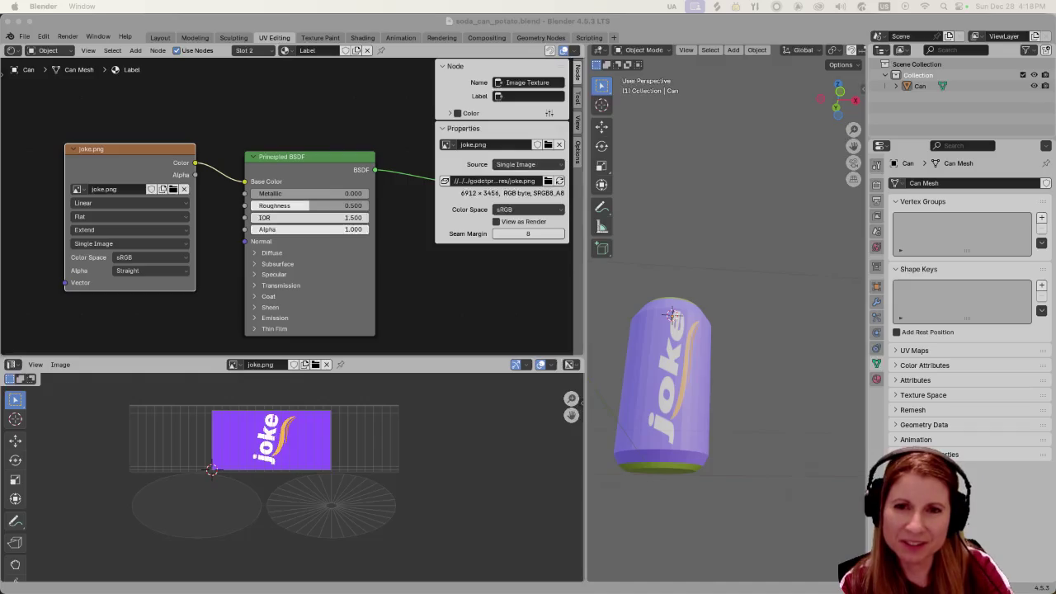
mouse_move(330, 590)
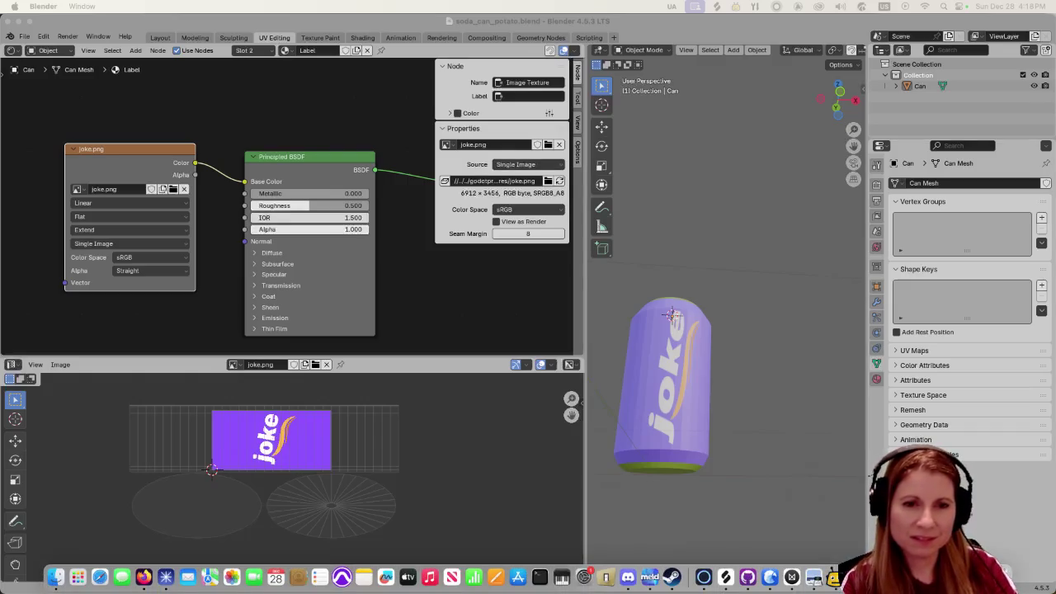
left_click(770, 576)
Step: Select the soda_can_potato can in the level_2_screenshot 3D viewport and inspect it
left_click(602, 252)
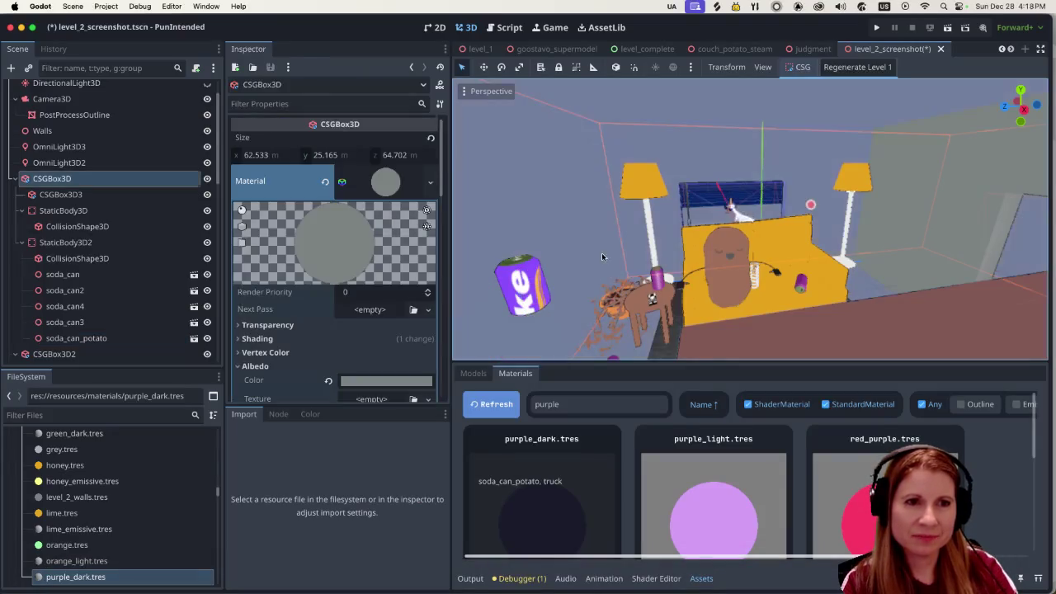
left_click(538, 296)
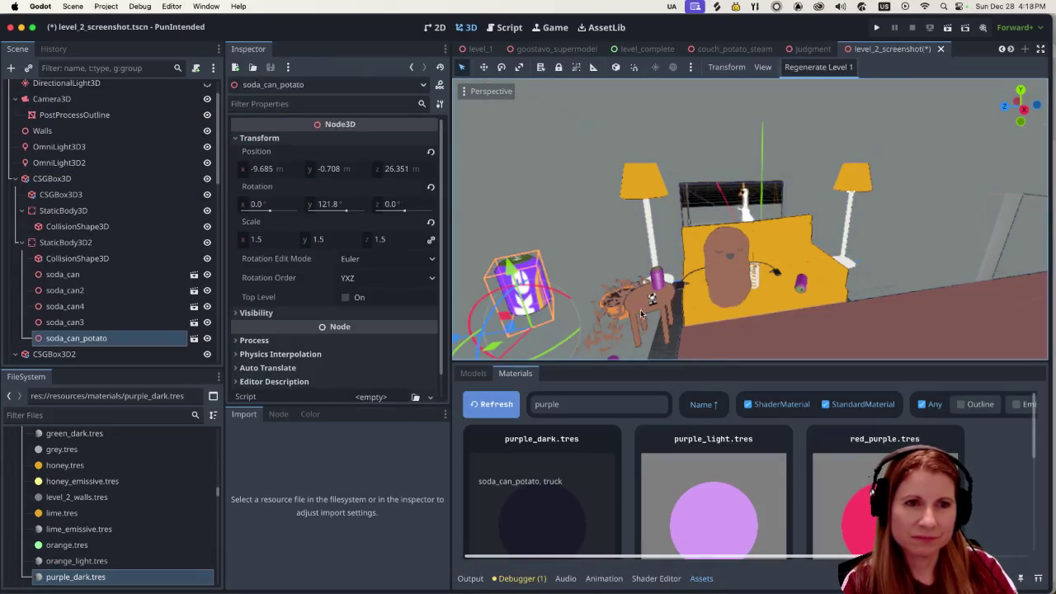
scroll(619, 314, "up", 1)
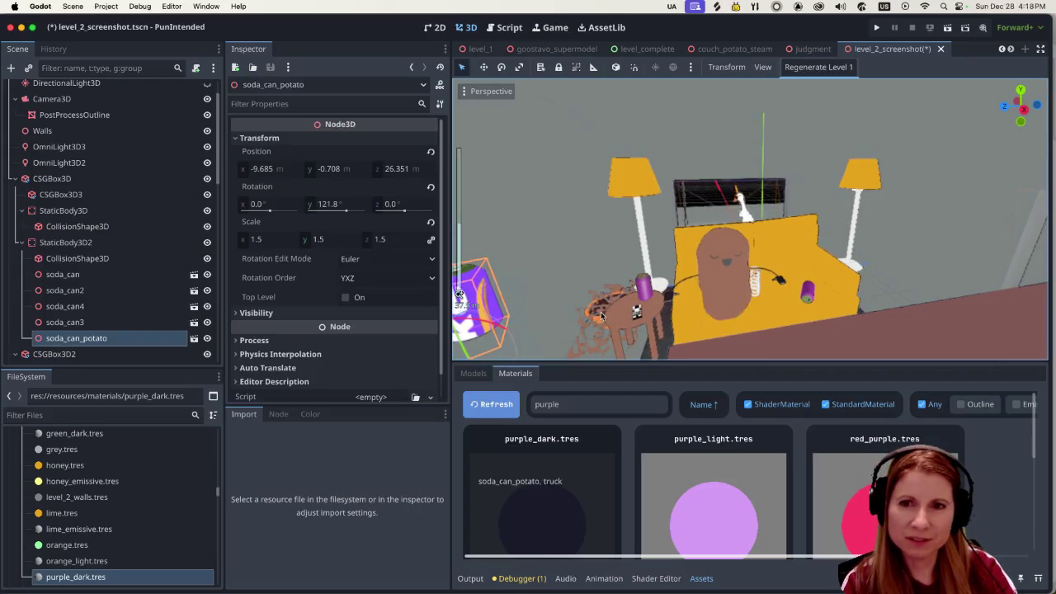
scroll(615, 312, "down", 2)
scroll(619, 322, "up", 3)
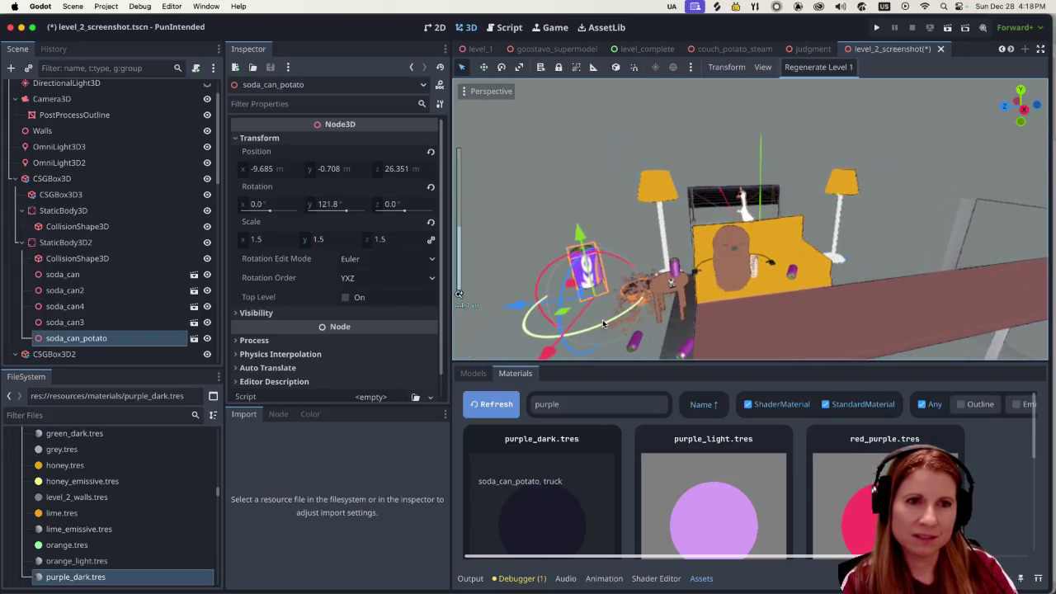
scroll(613, 330, "left", 5)
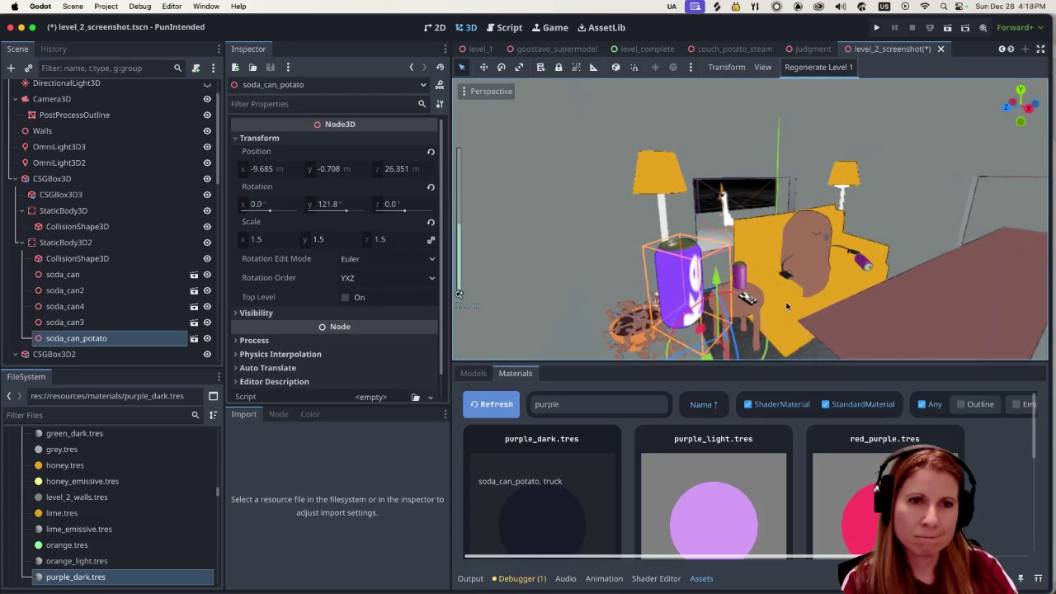
scroll(710, 320, "right", 5)
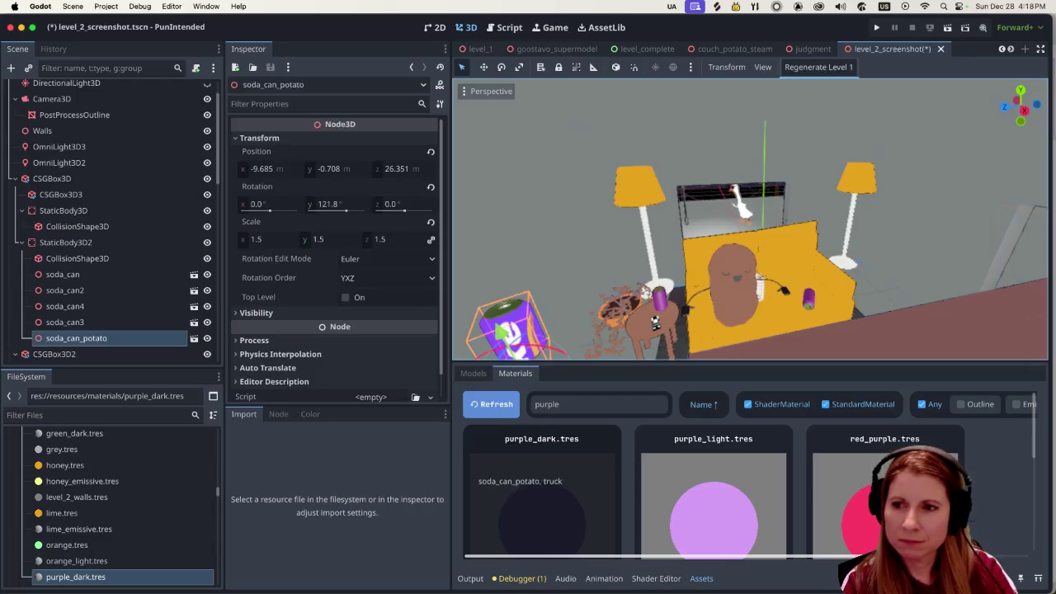
key("super+Tab")
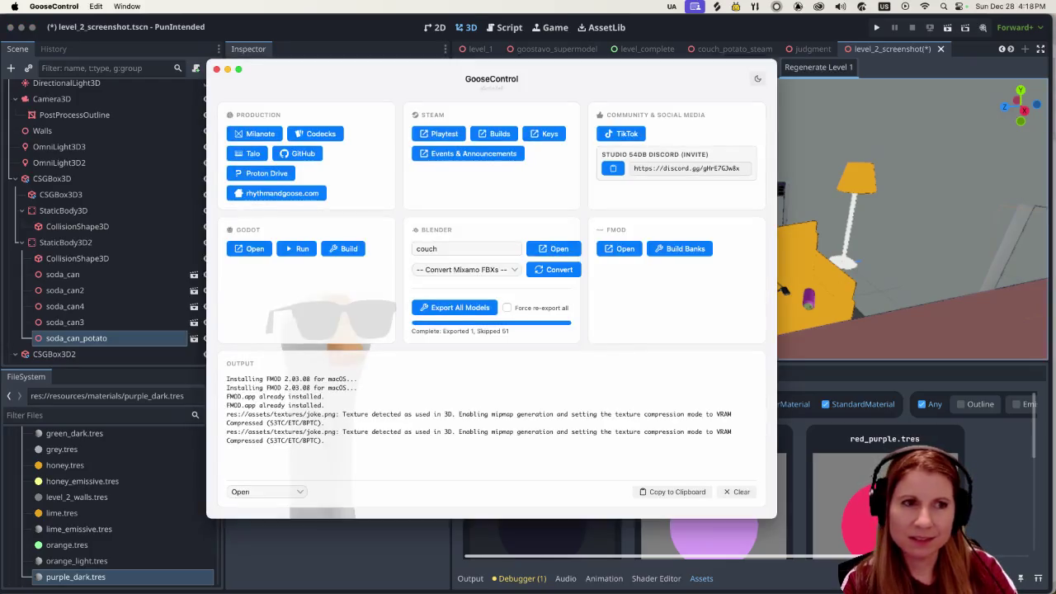
Step: Re-export all Blender models from GooseControl, then return to Godot
left_click(487, 310)
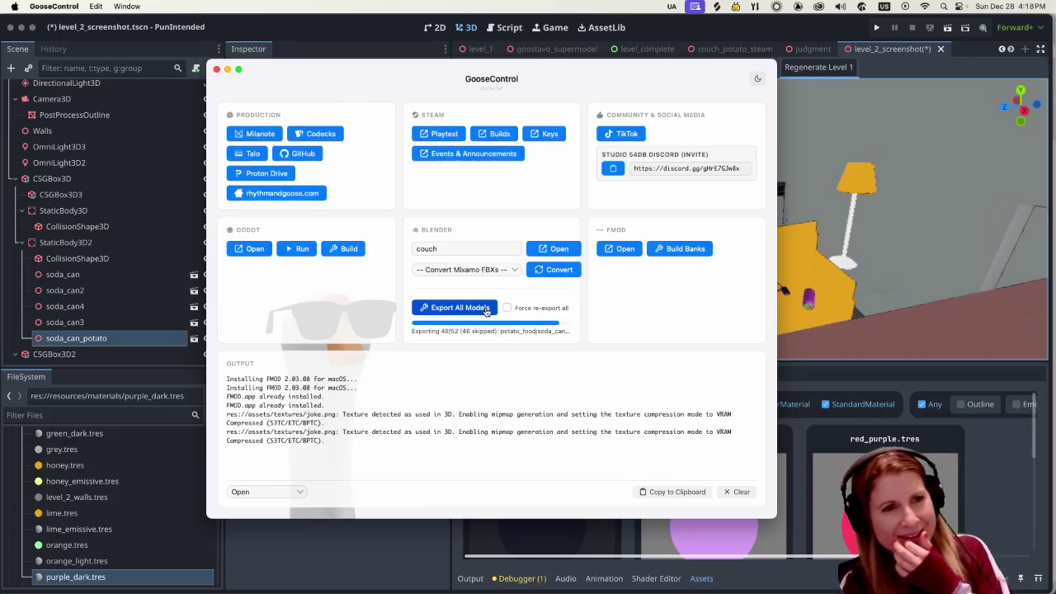
left_click(352, 37)
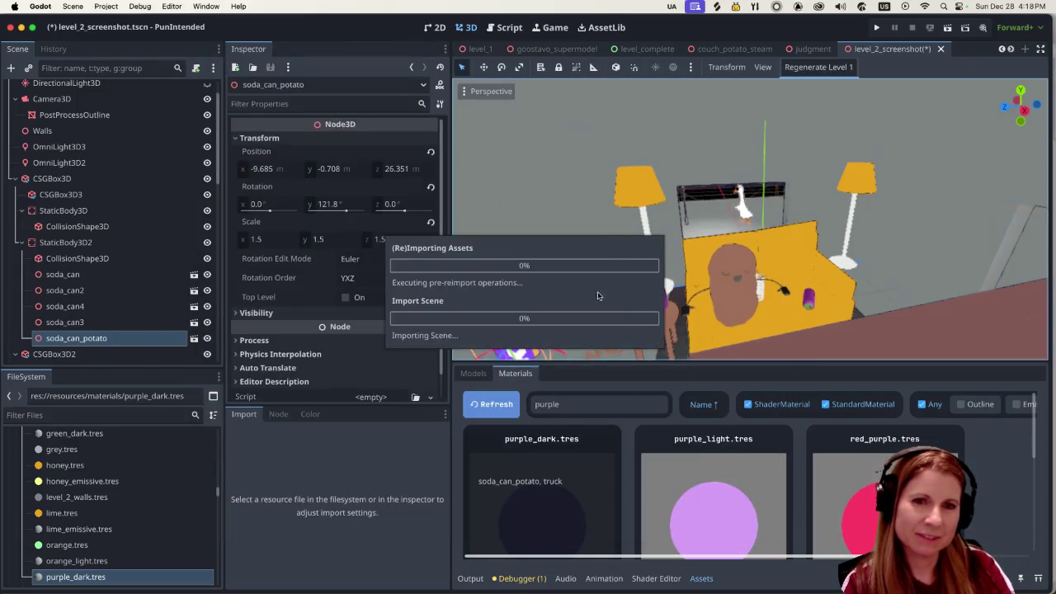
Step: Inspect the soda_can_potato node and show the imported models list
scroll(557, 270, "down", 5)
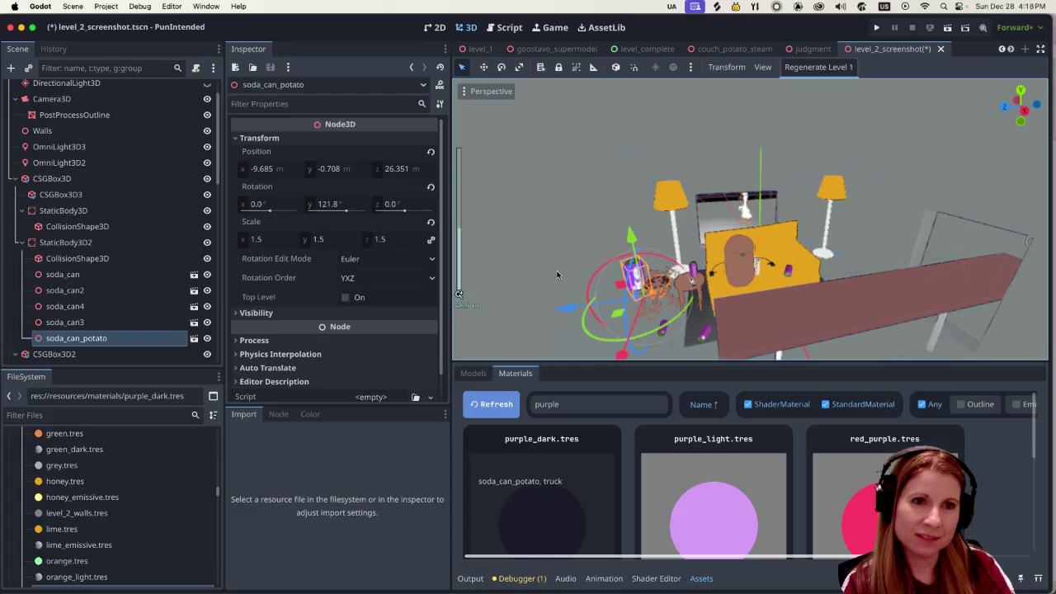
scroll(623, 278, "up", 5)
scroll(623, 278, "down", 2)
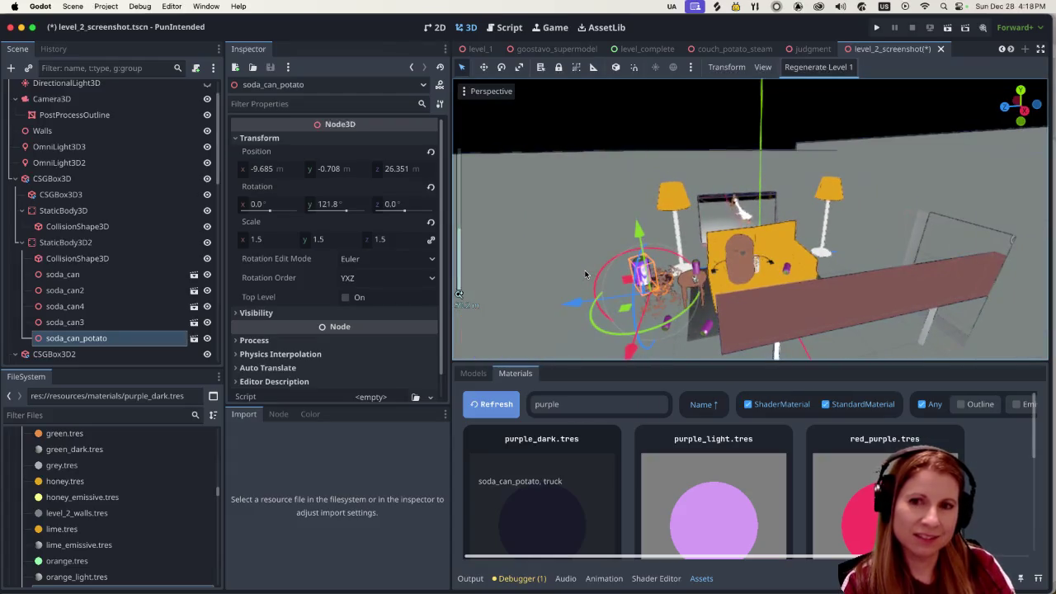
scroll(585, 275, "up", 1)
scroll(585, 276, "up", 1)
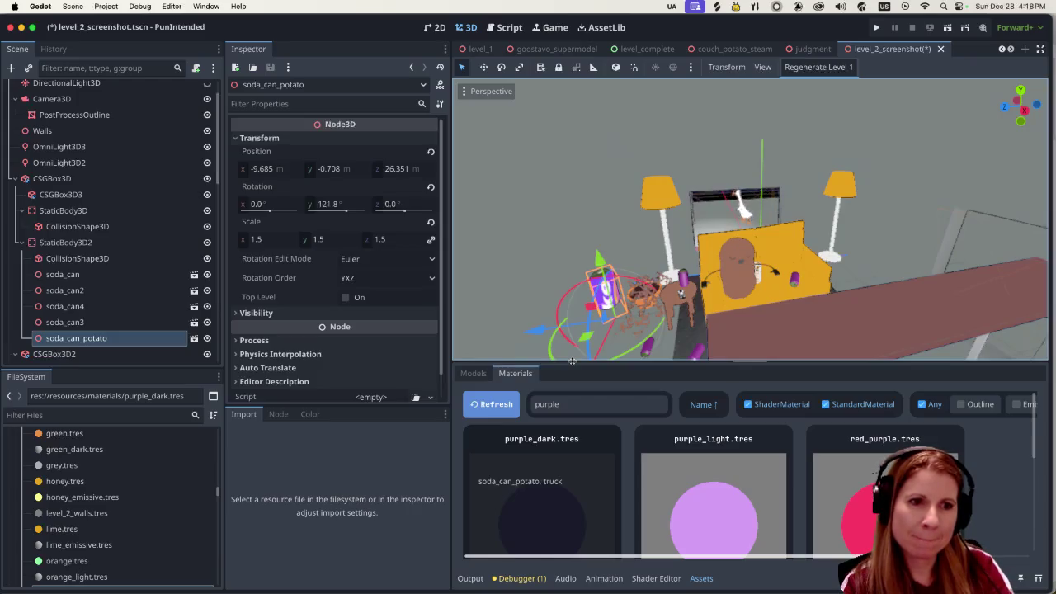
left_click(477, 373)
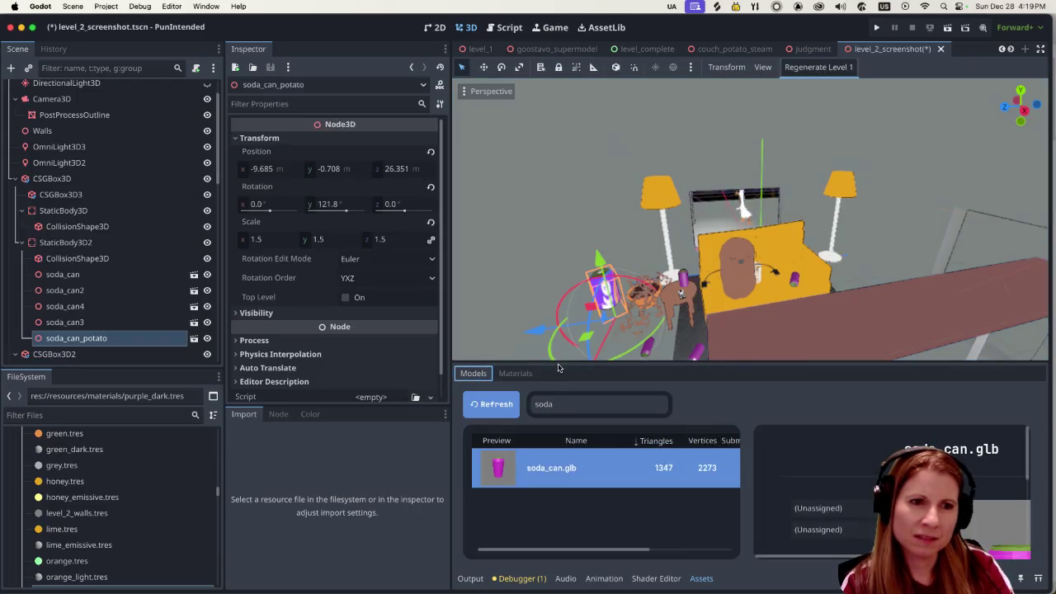
Step: Enlarge the Assets panel, reload the model list and select soda_can_potato.glb
left_click_drag(558, 368, 611, 246)
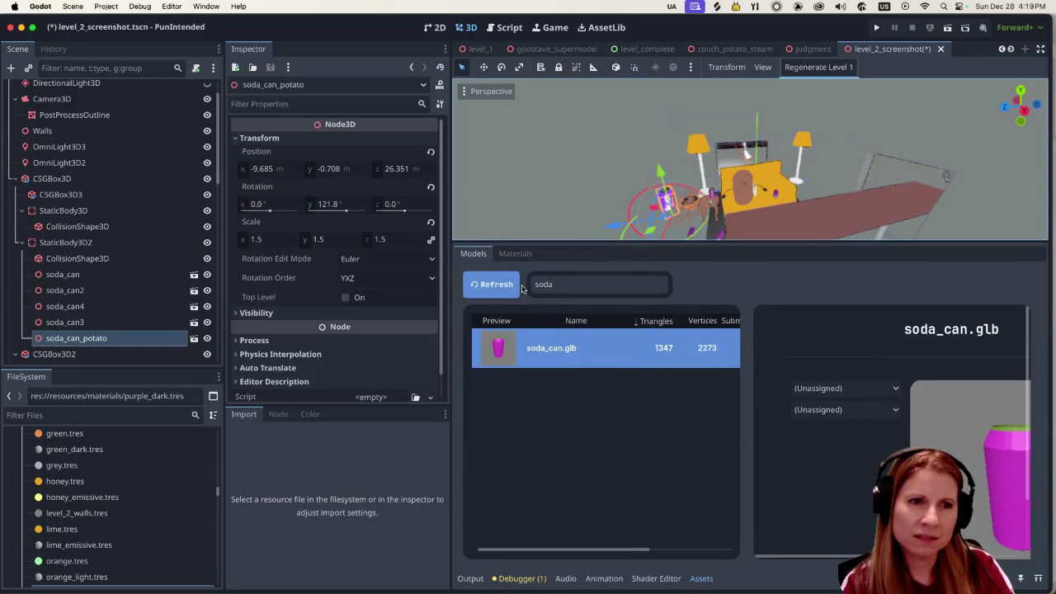
left_click(496, 287)
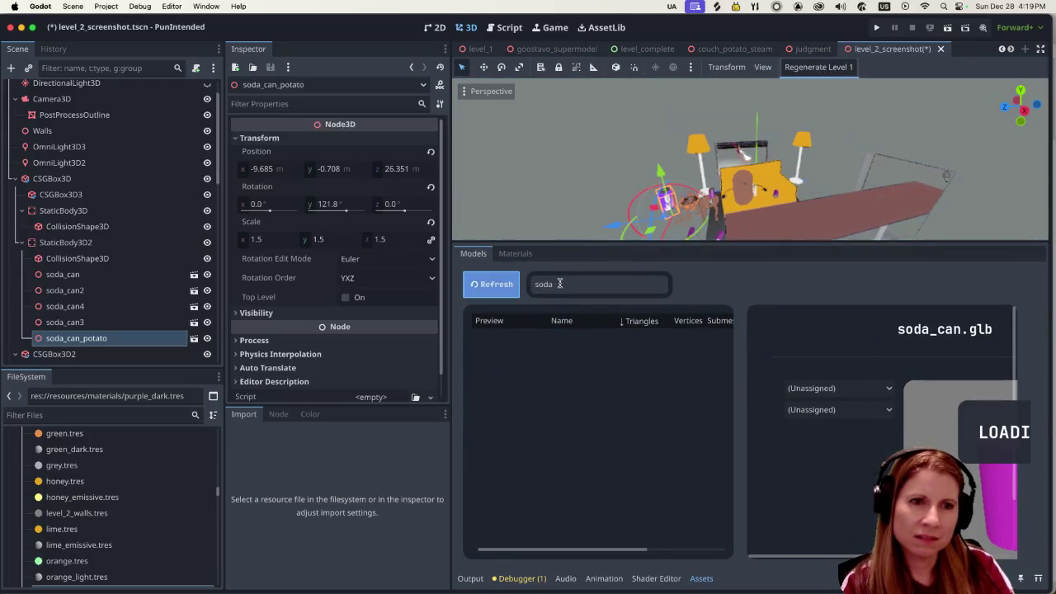
left_click(622, 394)
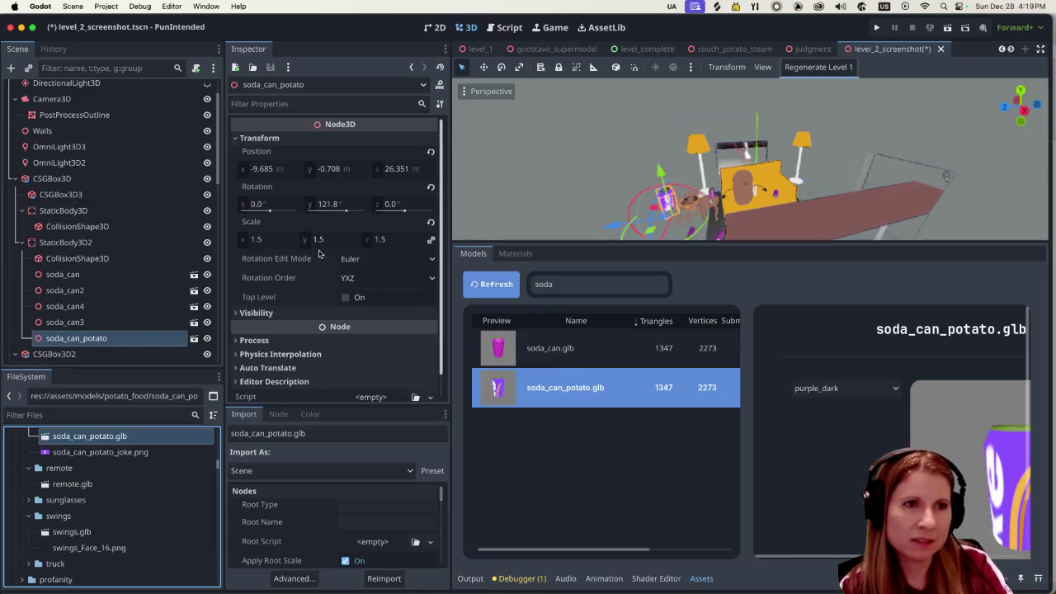
mouse_move(332, 265)
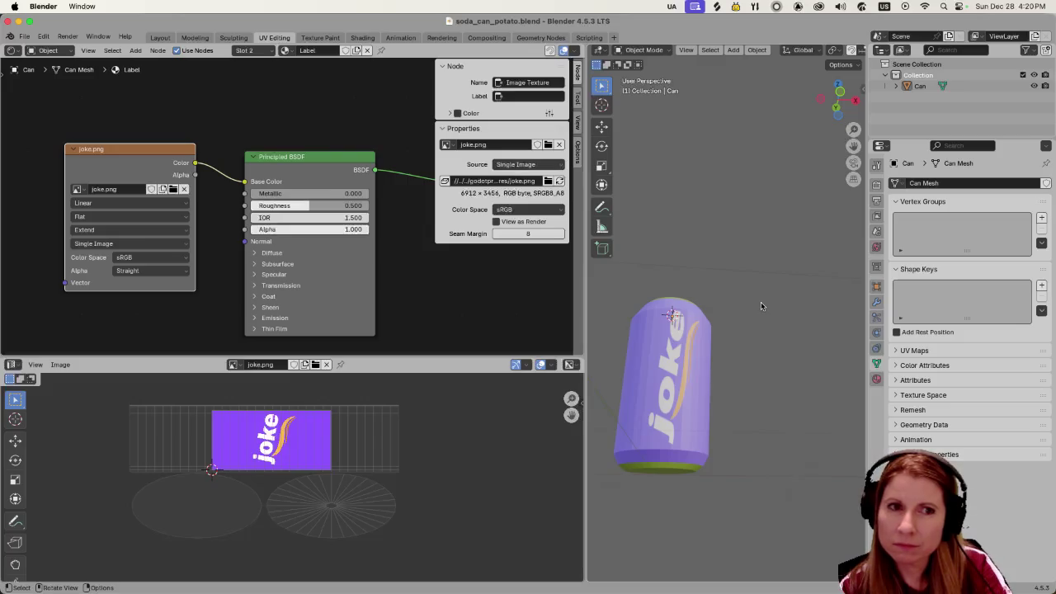
Step: Select the can object and switch it into Edit Mode
scroll(759, 401, "up", 10)
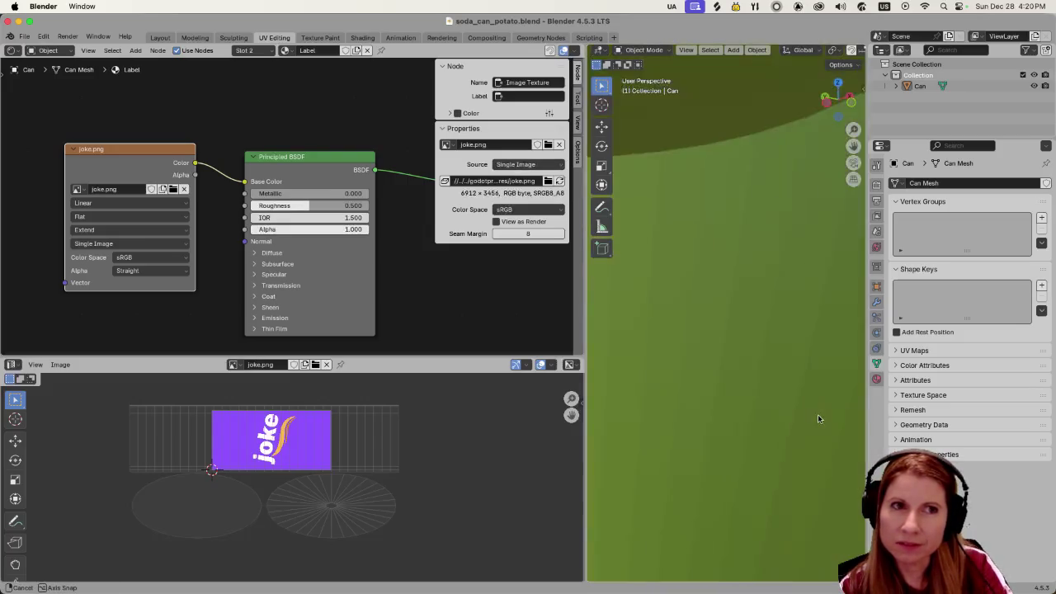
scroll(817, 419, "down", 10)
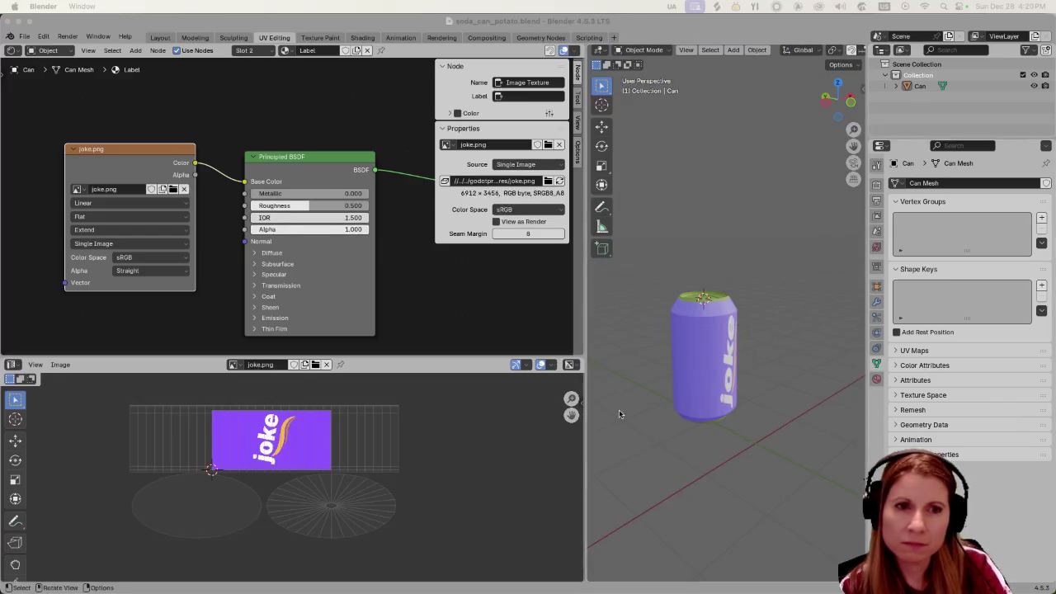
scroll(776, 412, "up", 5)
scroll(776, 411, "down", 5)
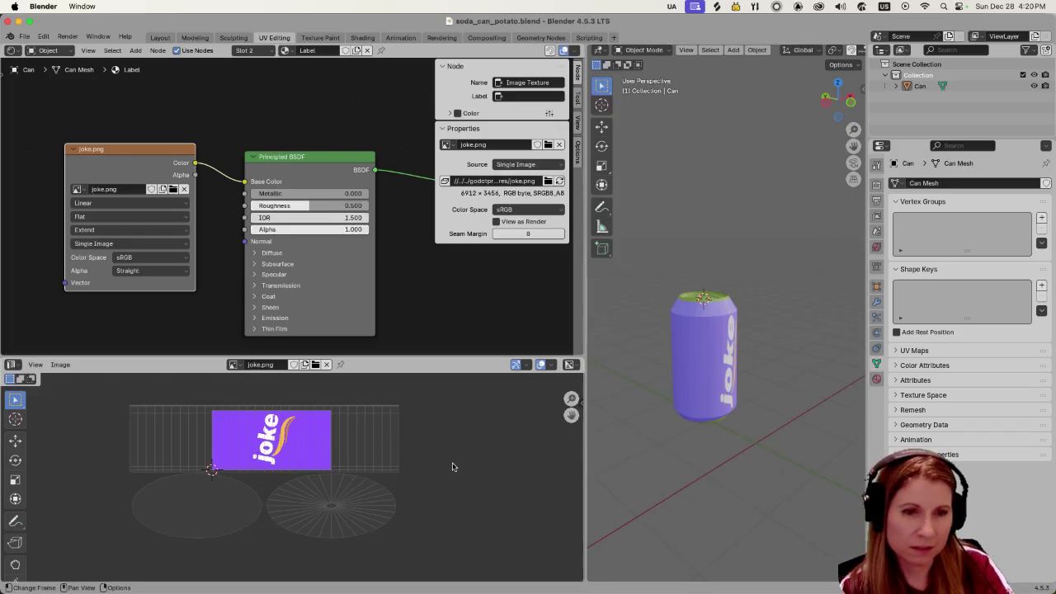
left_click(690, 389)
left_click(689, 390)
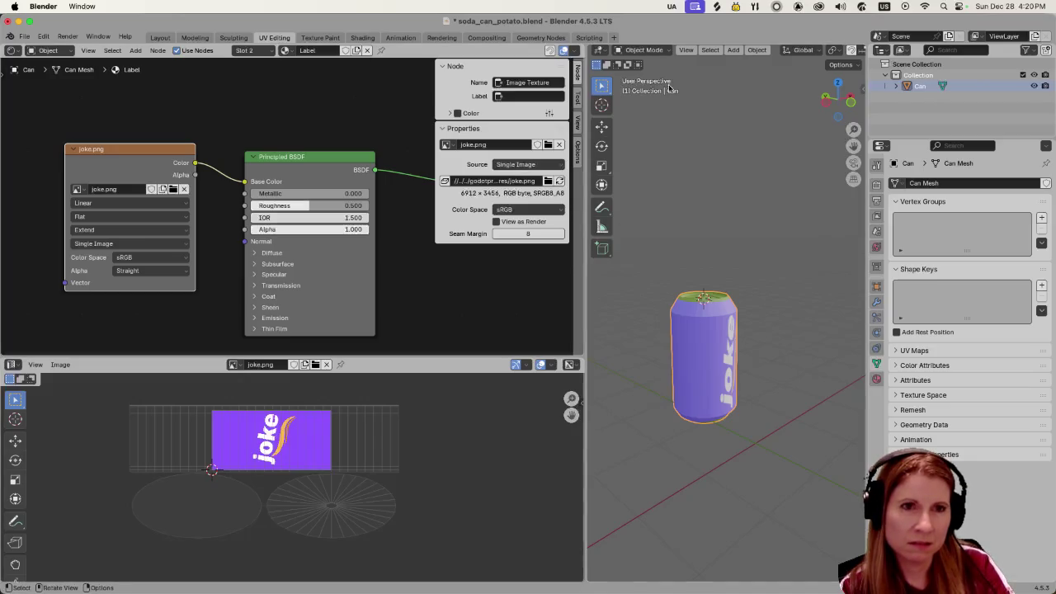
left_click(643, 50)
left_click(643, 75)
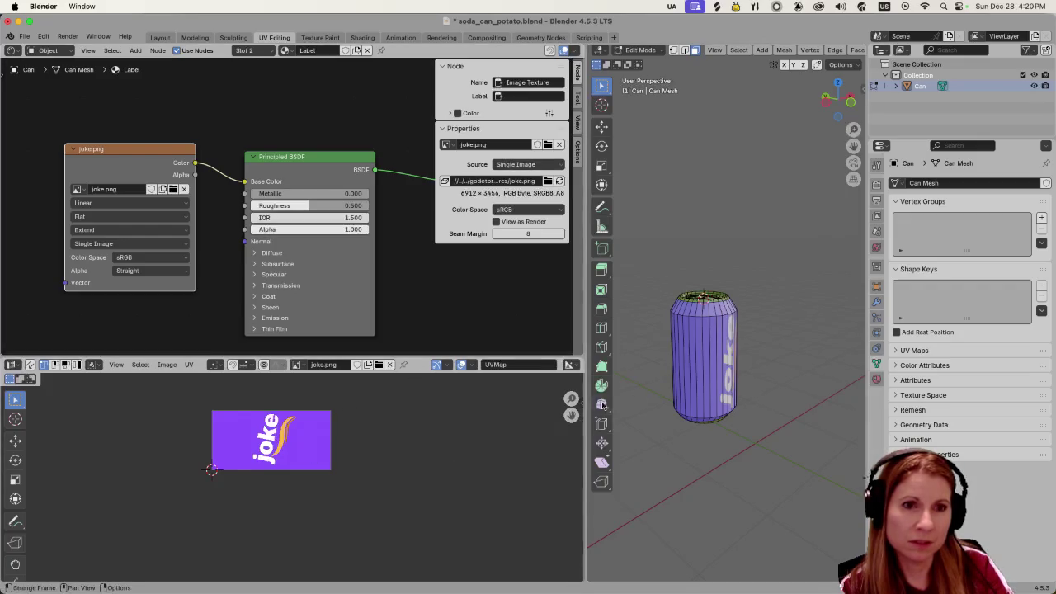
Step: Select then deselect all faces, save soda_can_potato.blend, and switch back to Godot
key("a")
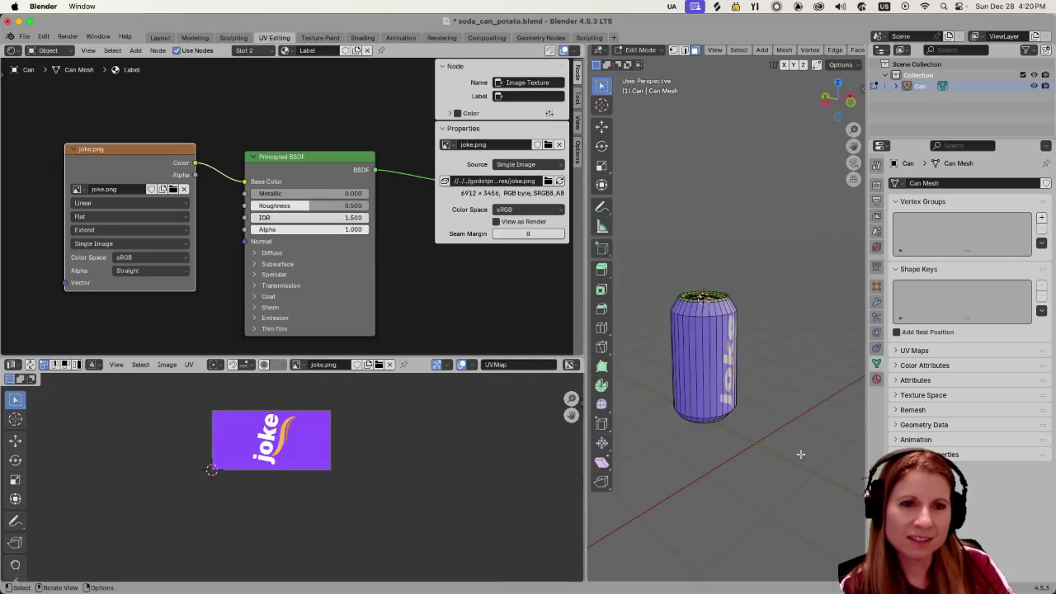
key("alt+a")
scroll(742, 448, "up", 5)
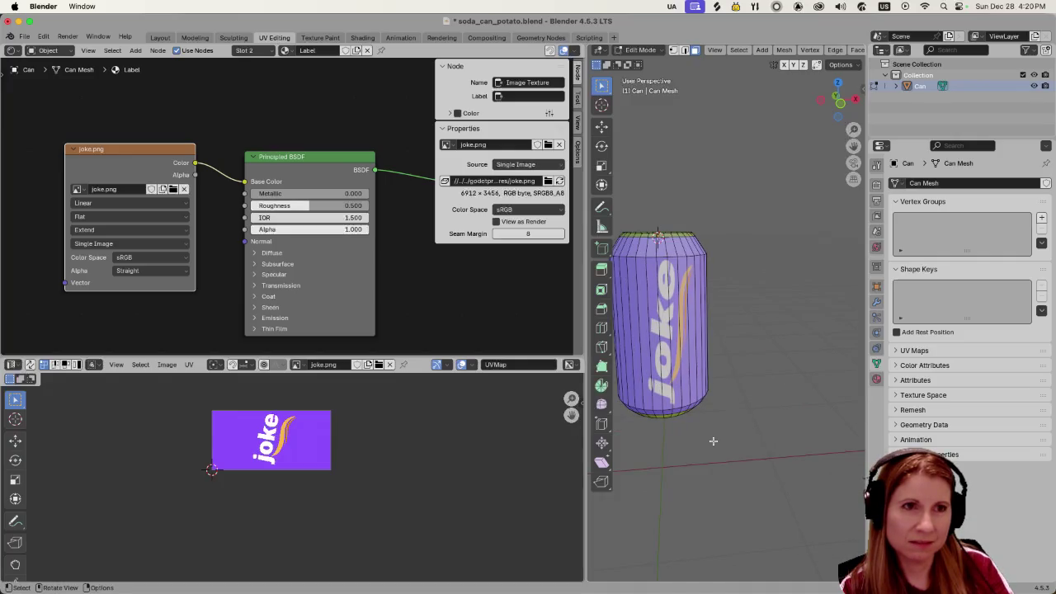
scroll(715, 440, "down", 3)
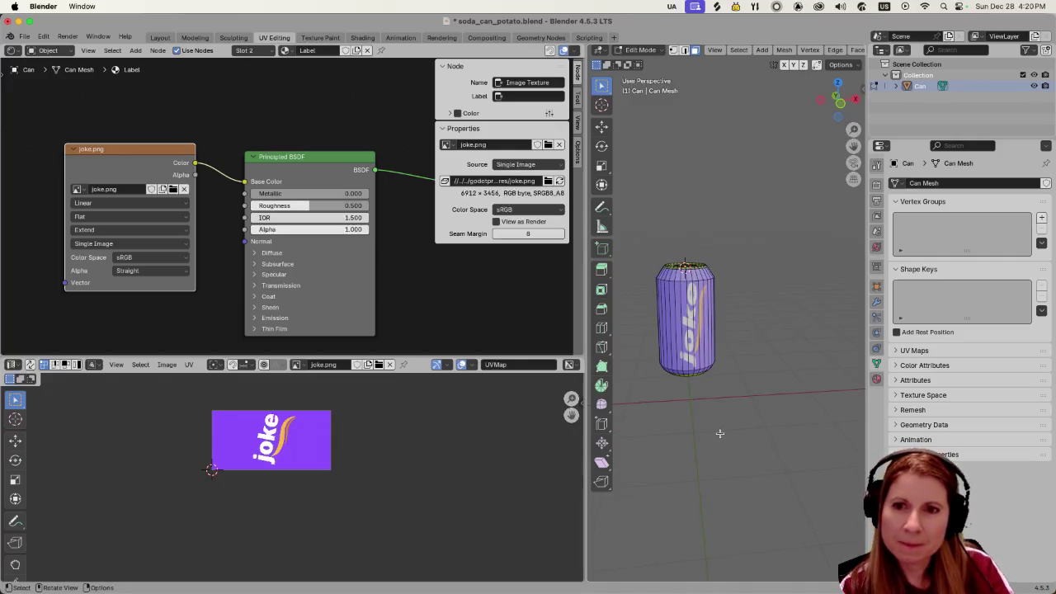
key("ctrl+s")
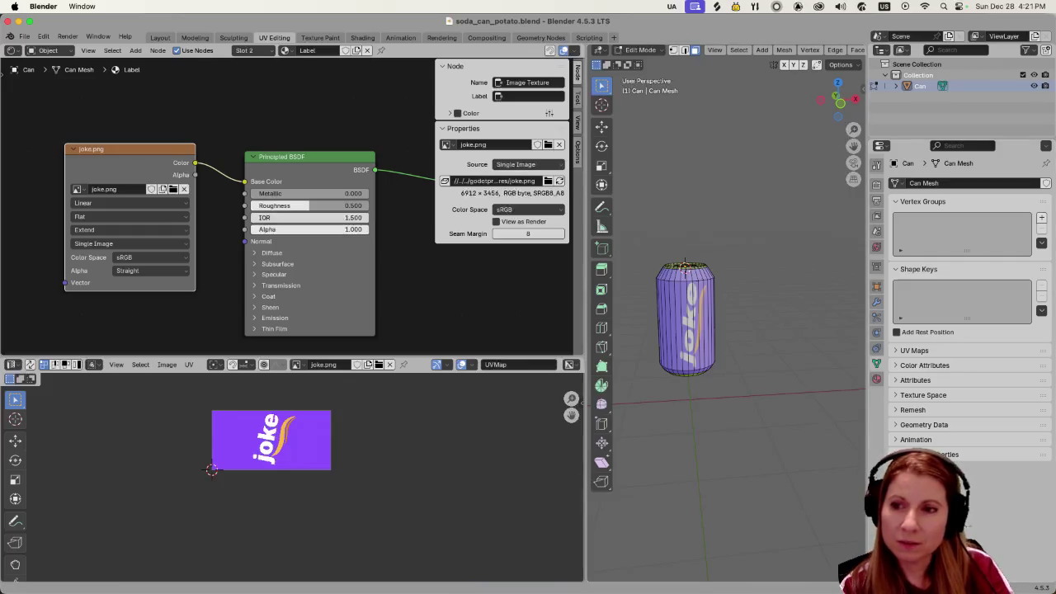
key("super+Tab")
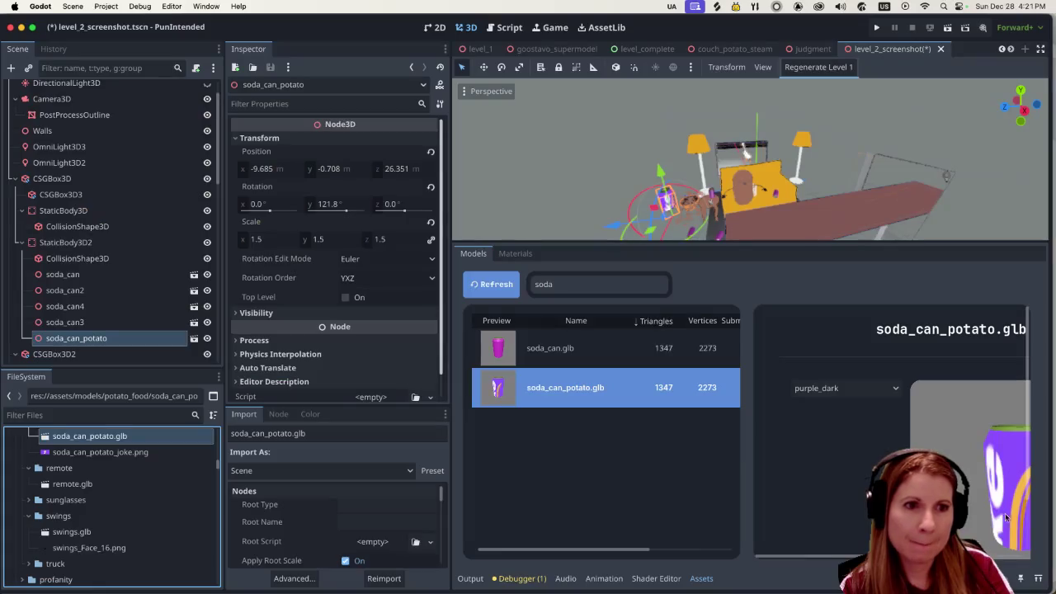
scroll(820, 443, "down", 2)
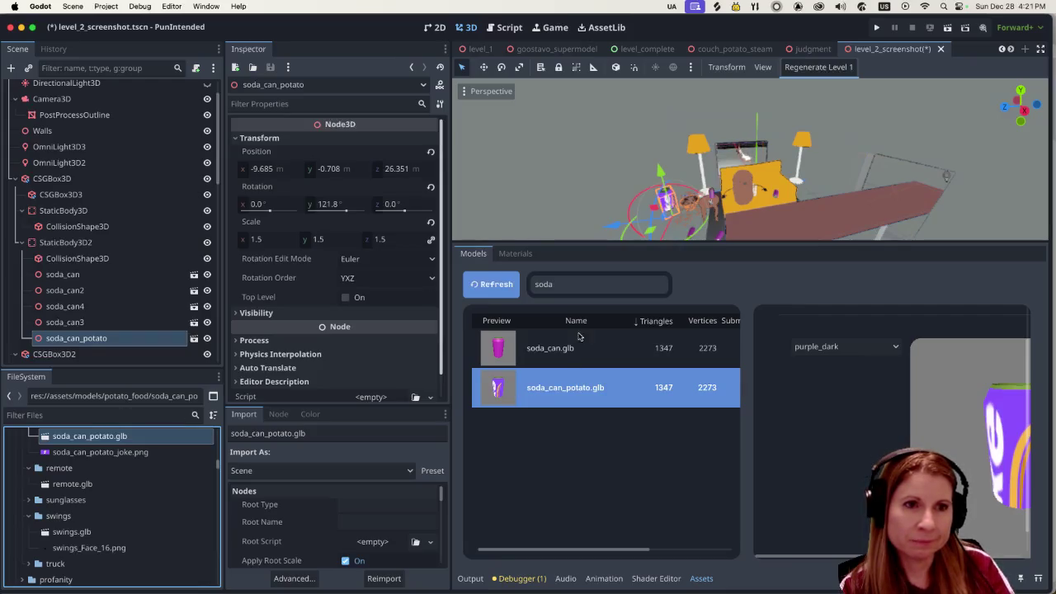
Step: Clear joke.png from the purple_dark.tres material's Albedo texture
left_click(519, 255)
left_click(583, 428)
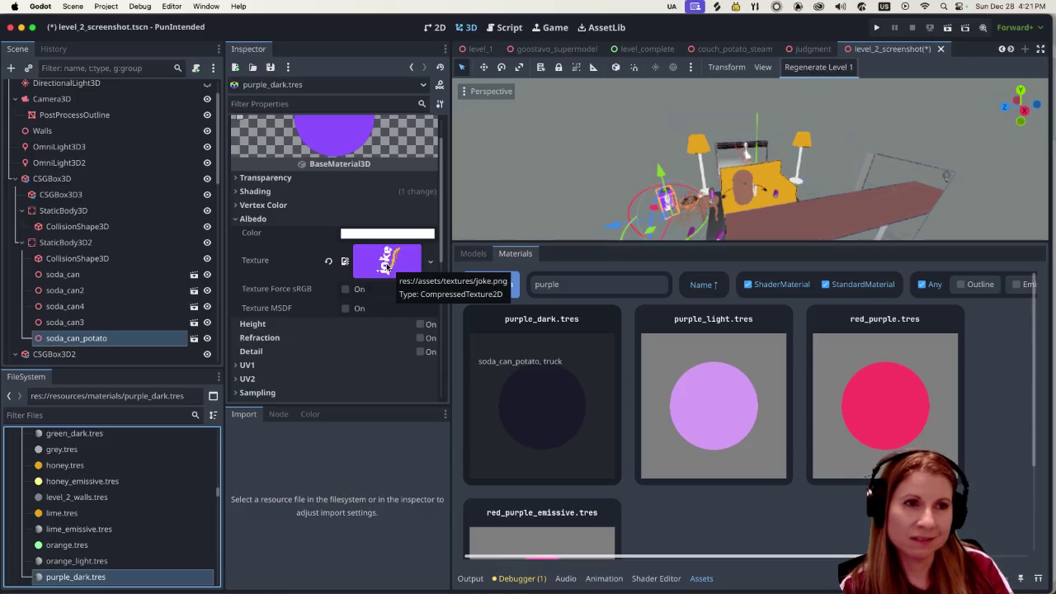
scroll(388, 272, "up", 2)
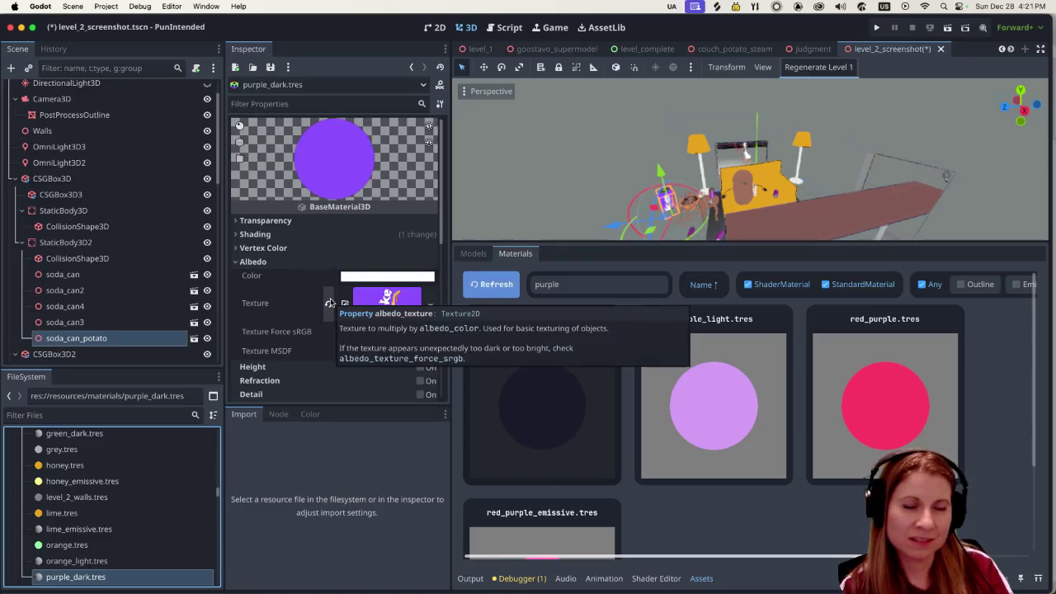
left_click(329, 302)
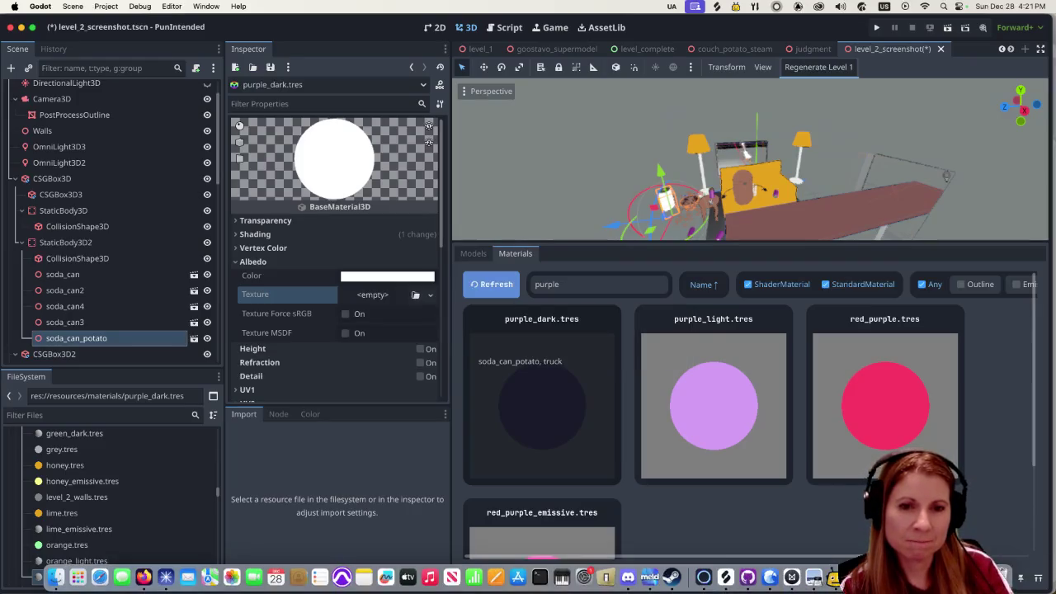
left_click(584, 578)
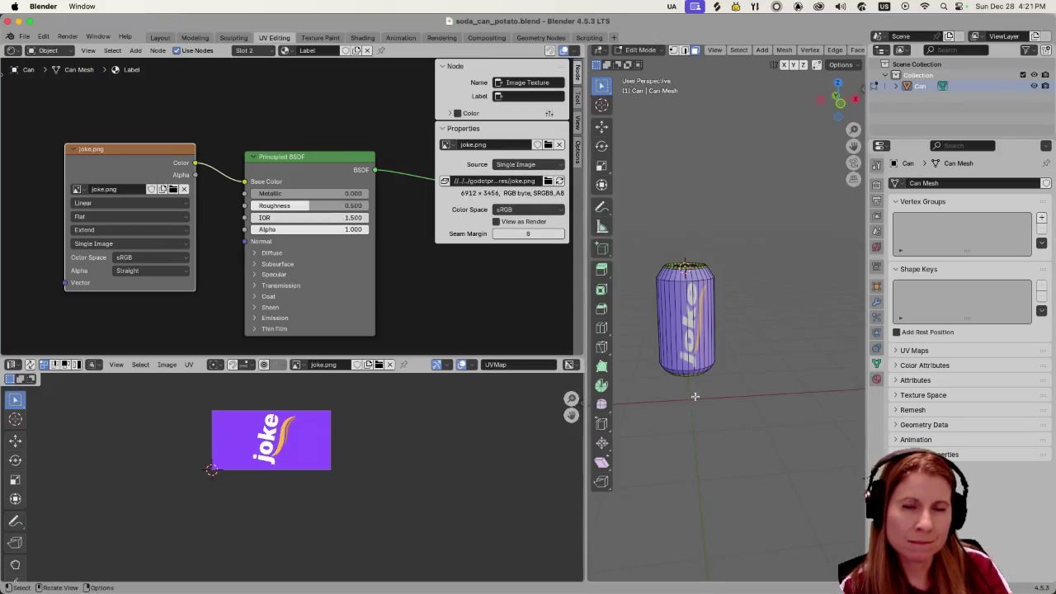
Step: Choose the Label material under Can > Can Mesh in the Outliner
left_click(895, 87)
left_click(935, 97)
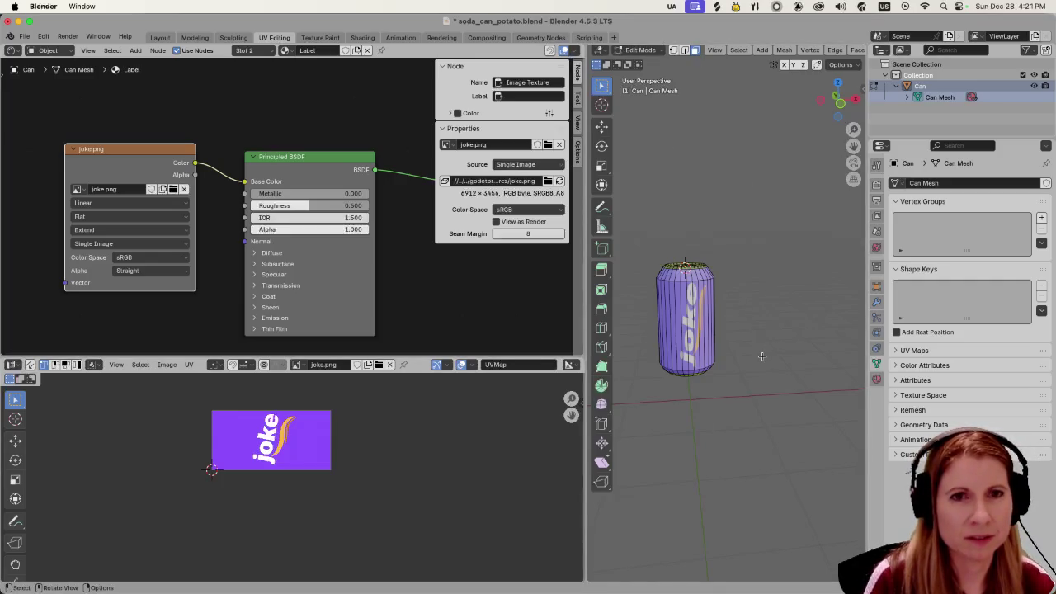
left_click(907, 97)
left_click(940, 120)
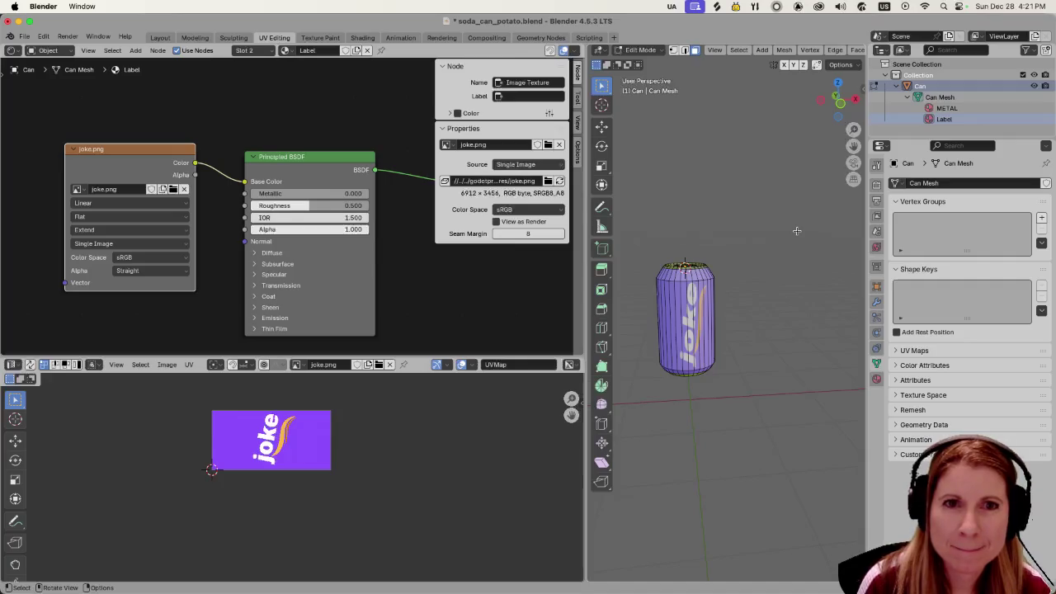
Step: Select the faces assigned to Label from the Material Properties tab
left_click(877, 378)
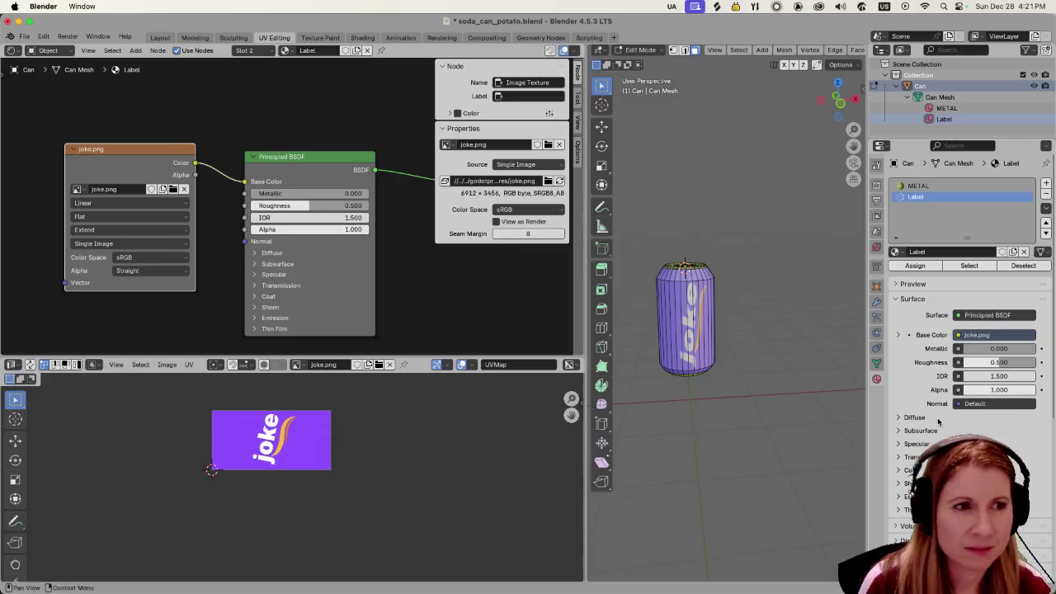
scroll(938, 422, "down", 4)
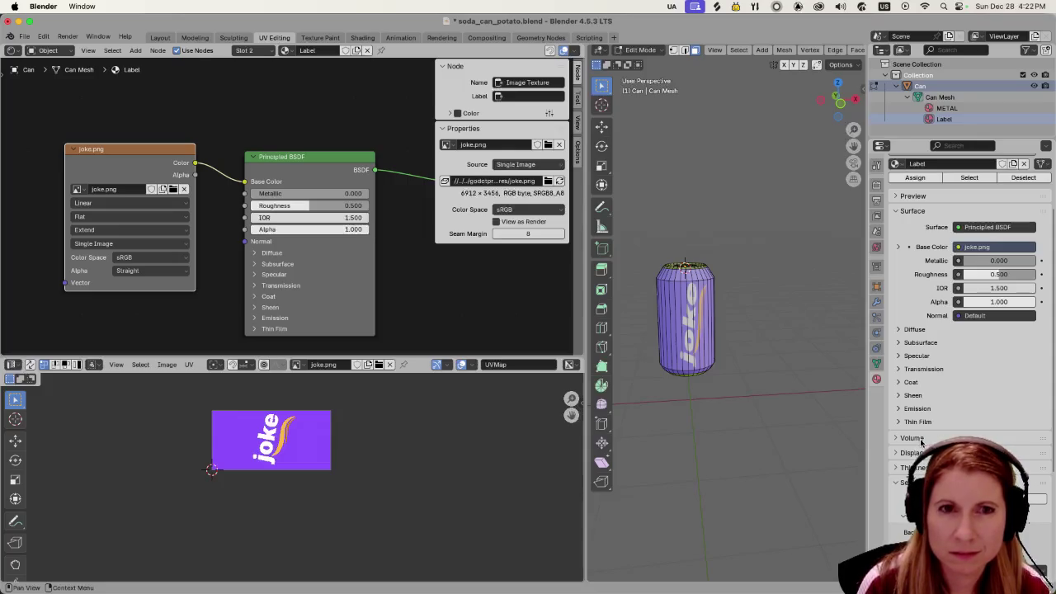
scroll(922, 272, "up", 5)
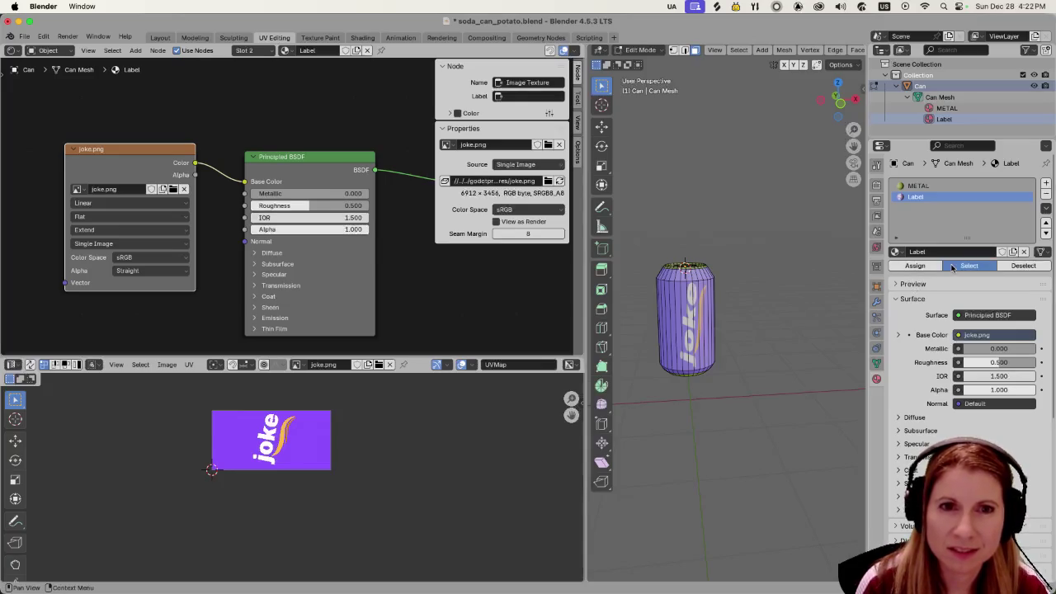
left_click(967, 265)
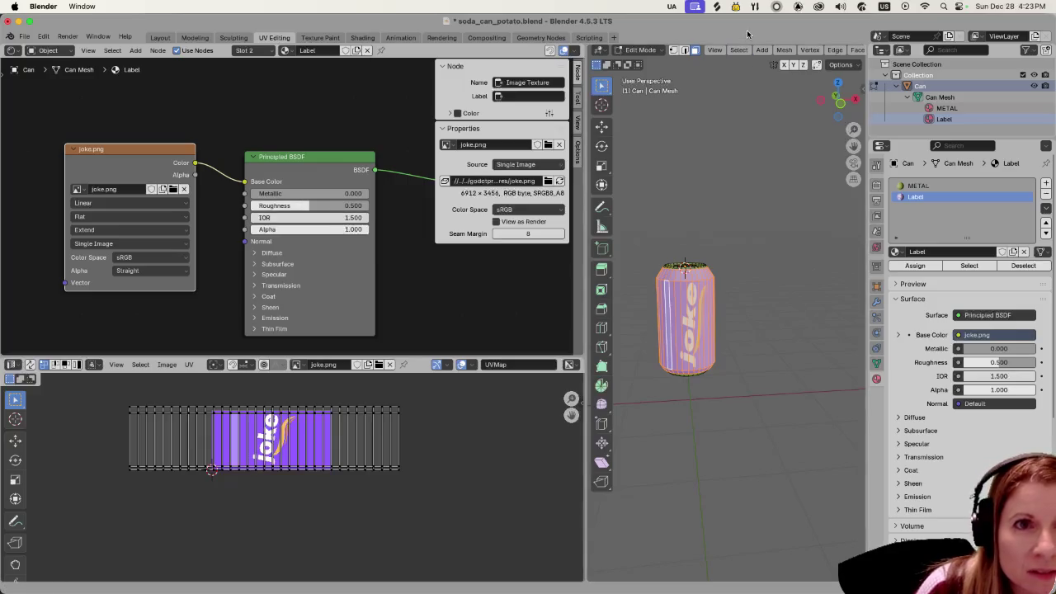
Step: Open the File menu to reach the saving options
left_click(25, 39)
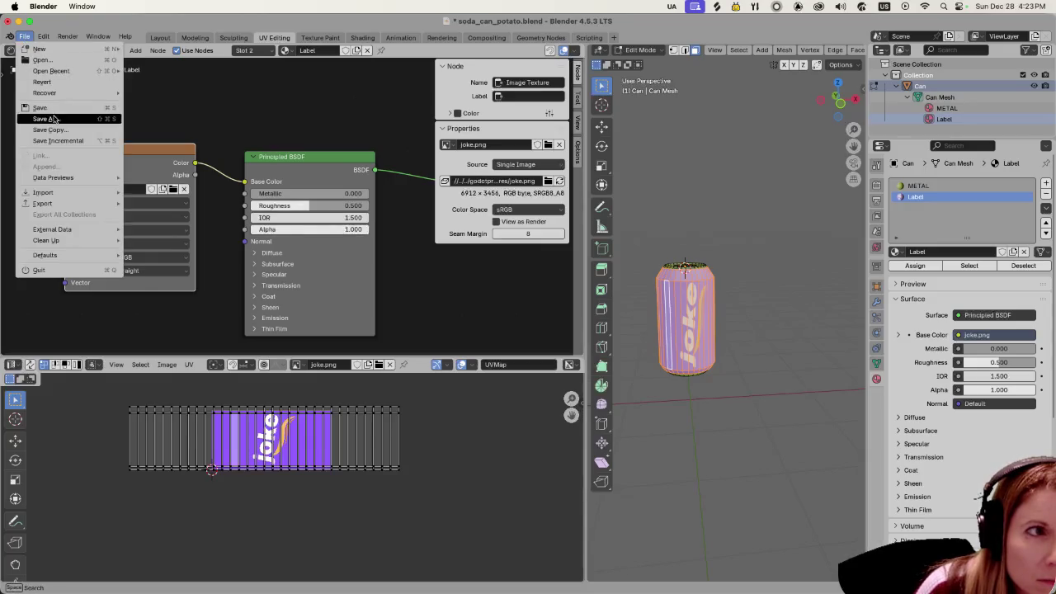
Step: Save As soda_can_potato.blend in the potato_food models folder, then switch to Godot
left_click(66, 121)
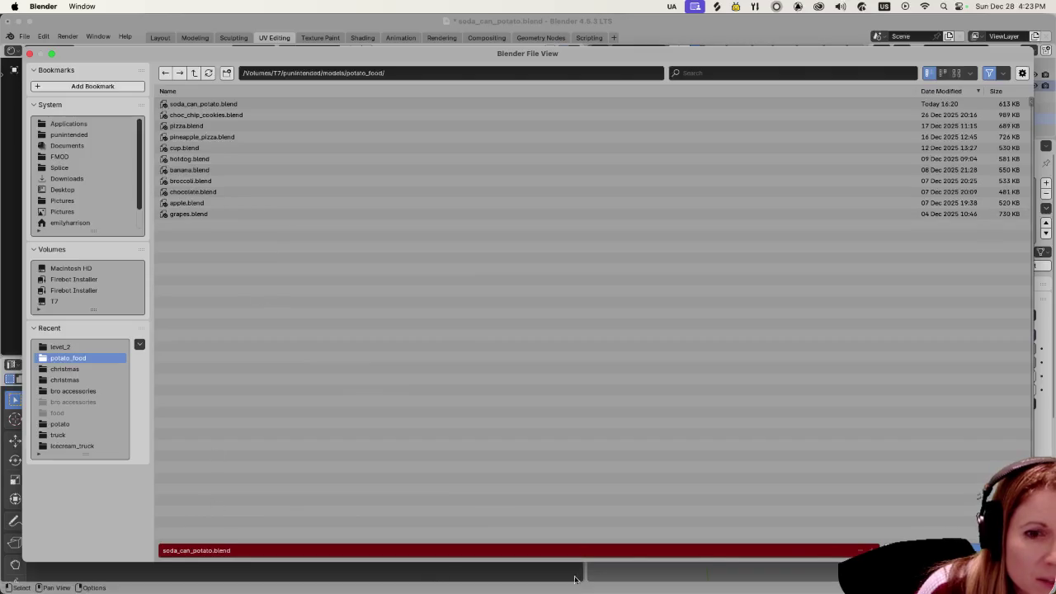
key("Return")
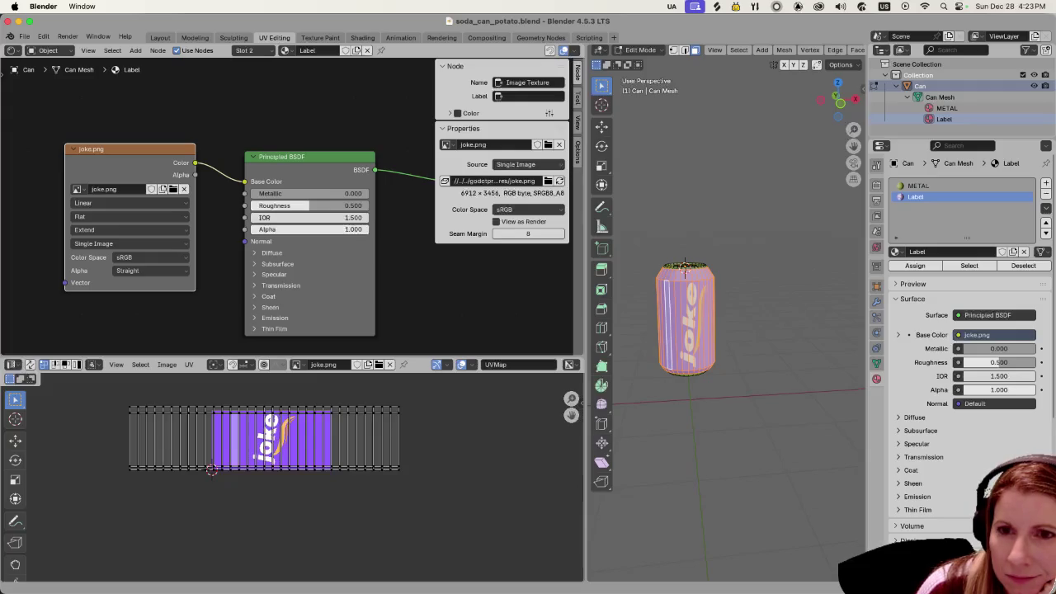
key("super+Tab")
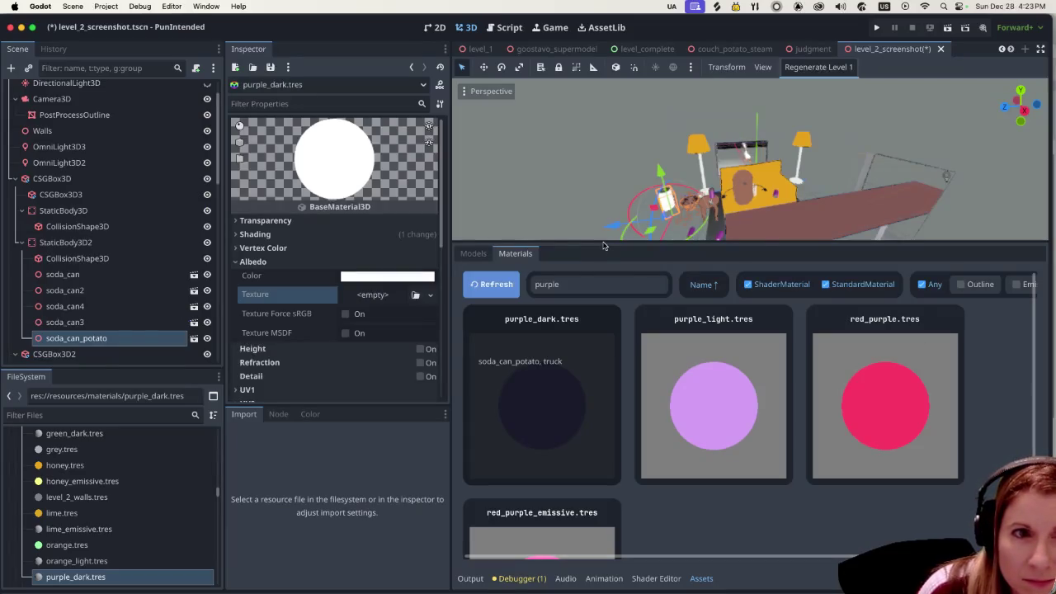
Step: Enlarge the 3D view and refresh the Models assets so soda_can_potato.glb reloads as a white can
mouse_move(603, 246)
left_mouse_down()
mouse_move(593, 444)
mouse_move(596, 318)
left_mouse_up()
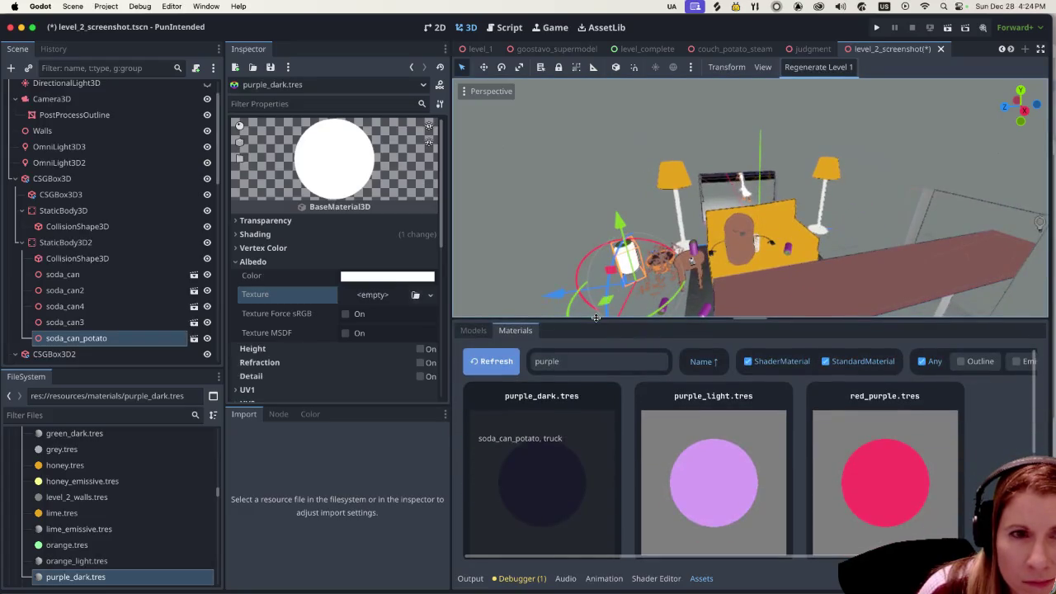
left_click(473, 330)
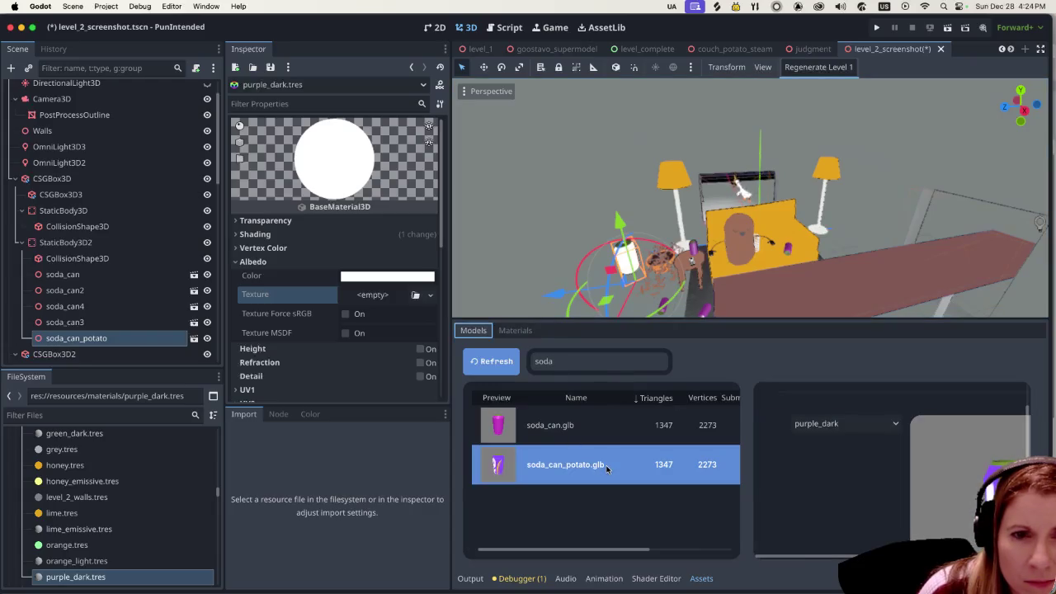
mouse_move(864, 498)
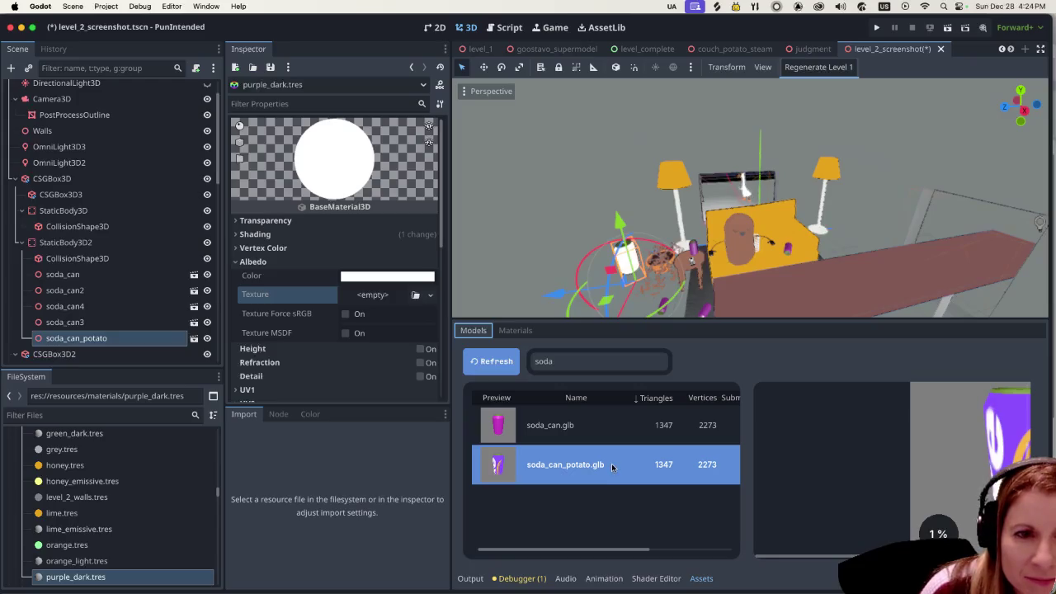
left_click(495, 363)
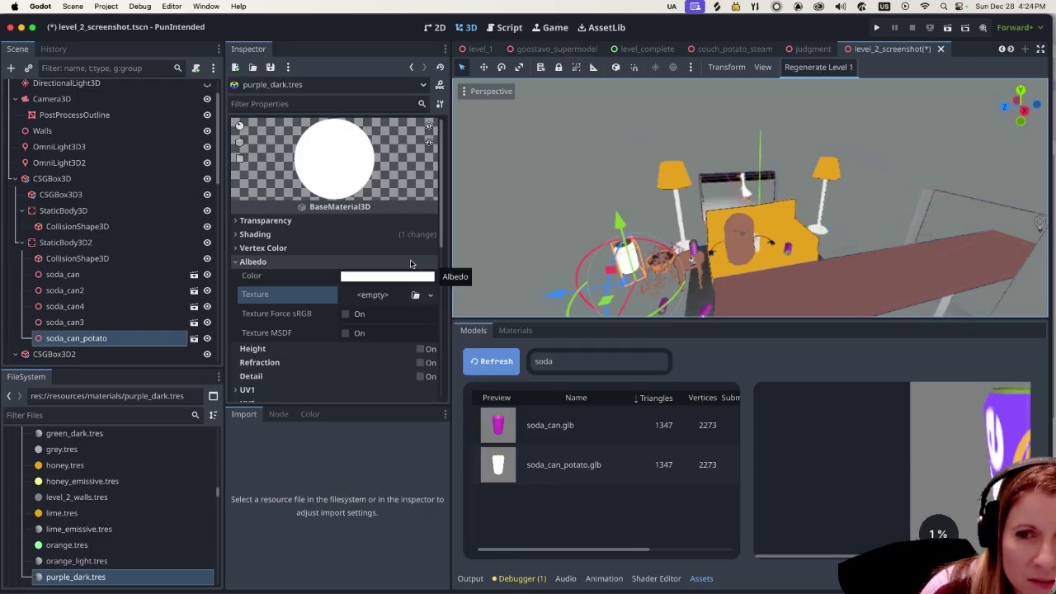
scroll(132, 492, "down", 5)
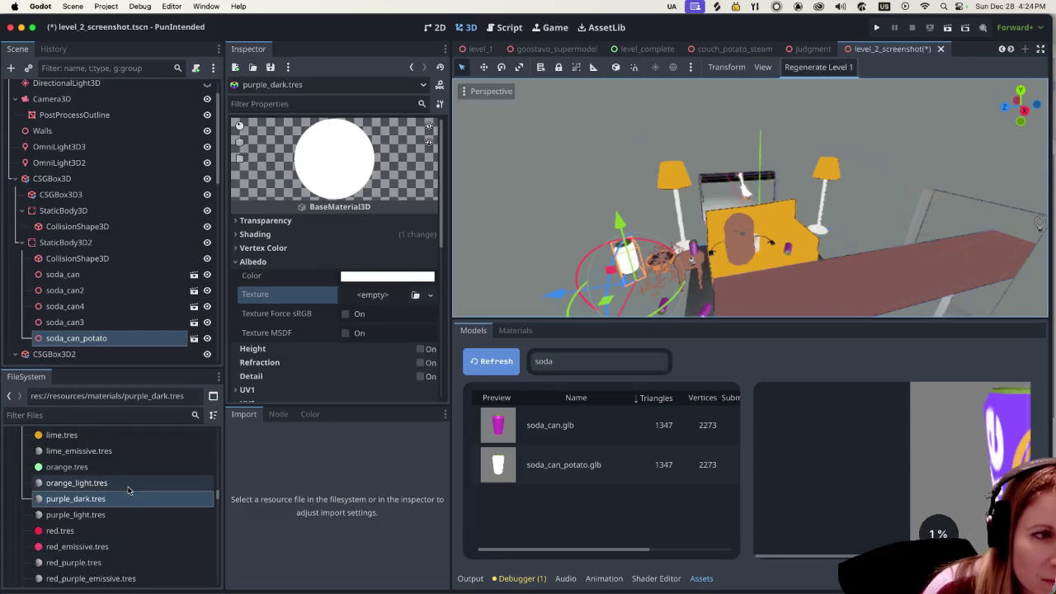
scroll(128, 490, "up", 3)
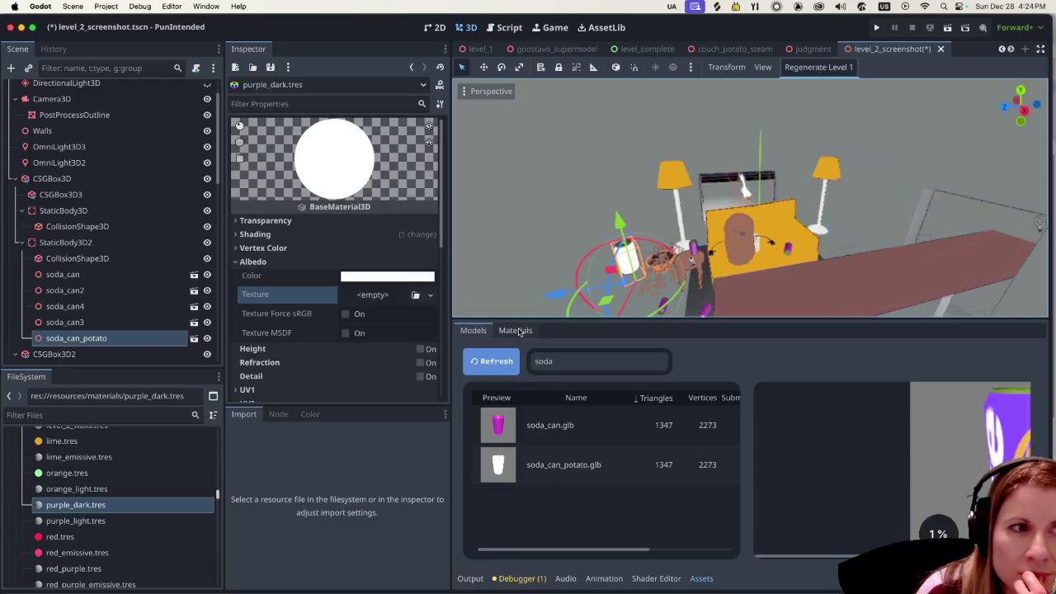
left_click(72, 417)
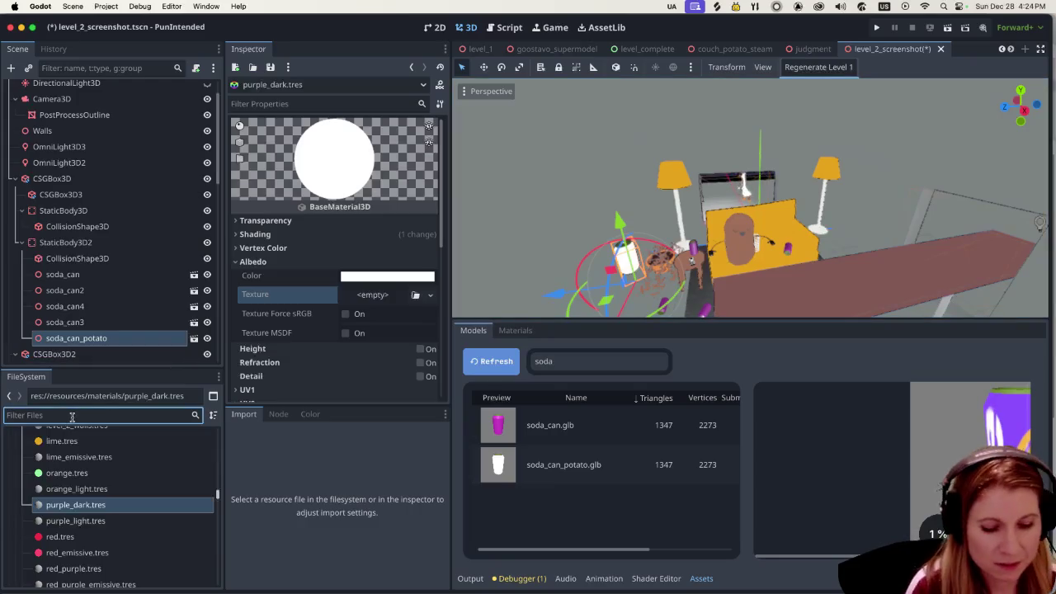
Step: Filter files for 'joke' and apply joke.png, then soda_can_potato_joke.png, as purple_dark's albedo texture
type("joke")
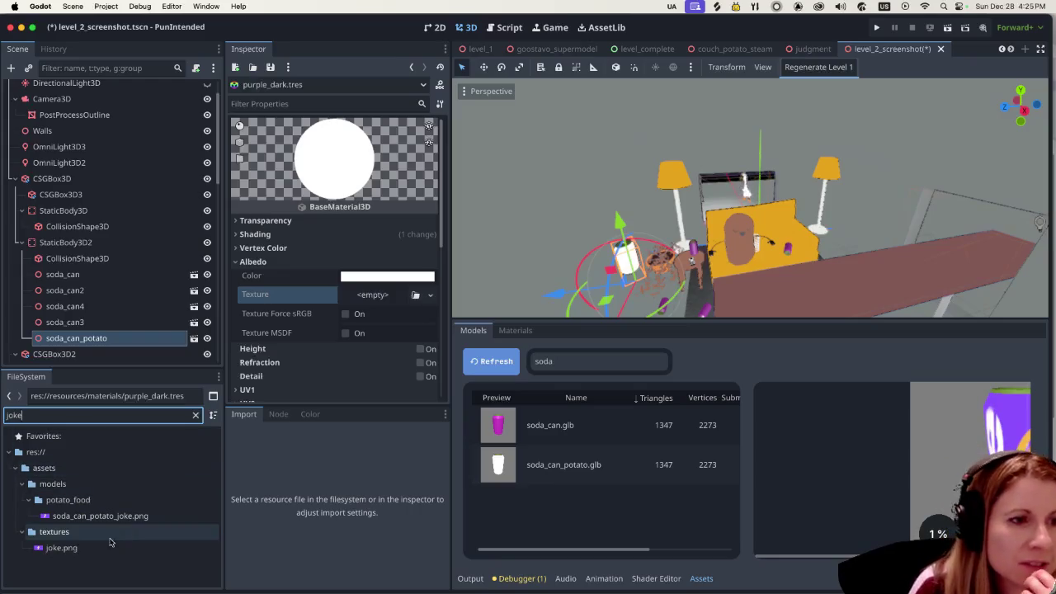
mouse_move(58, 548)
left_mouse_down()
mouse_move(383, 341)
mouse_move(375, 295)
left_mouse_up()
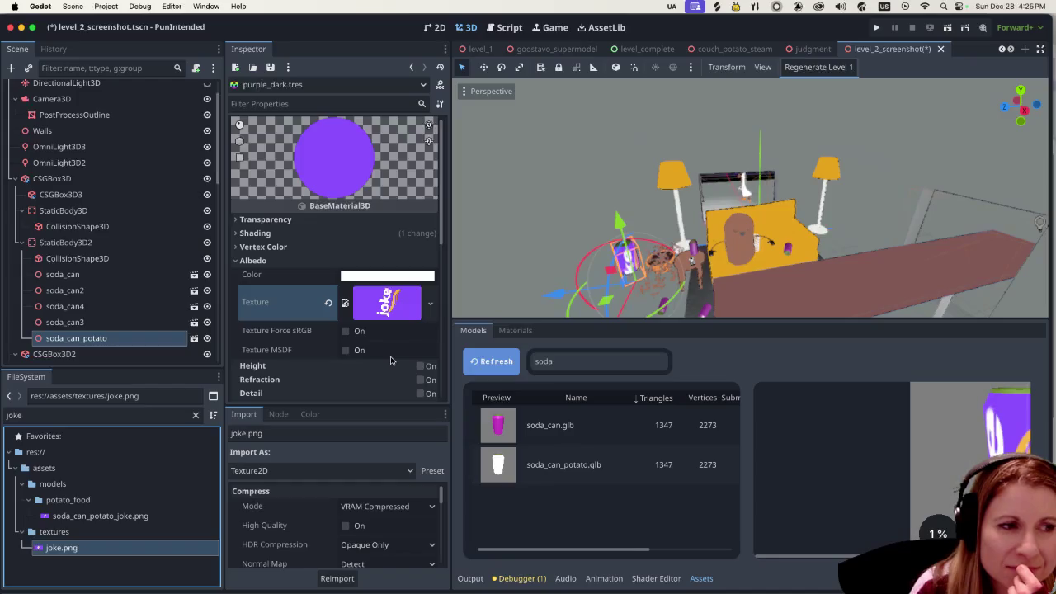
mouse_move(158, 517)
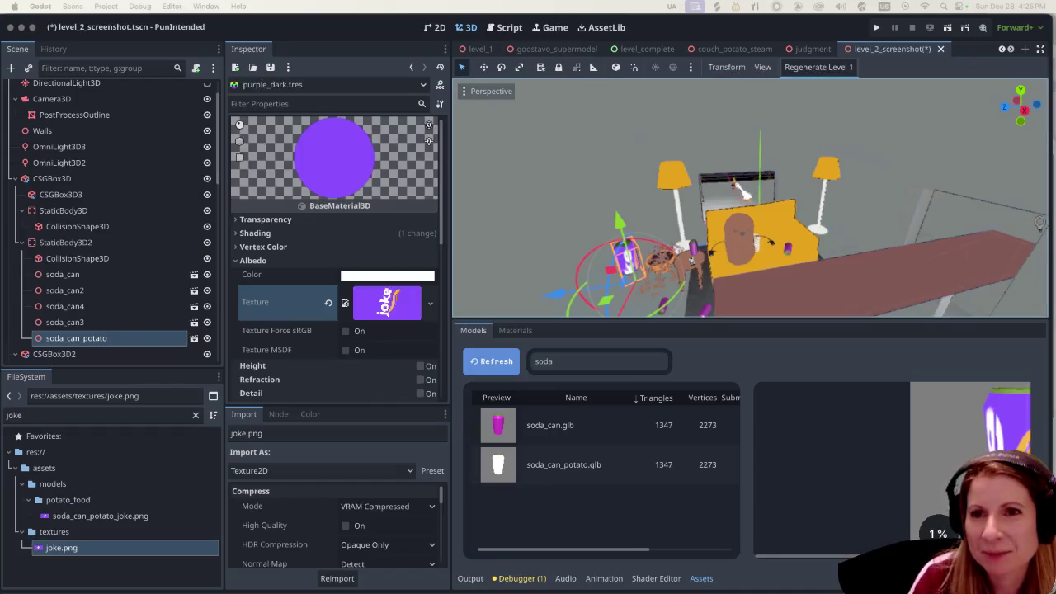
left_click(125, 500)
left_click(110, 516)
mouse_move(109, 516)
left_mouse_down()
mouse_move(413, 345)
mouse_move(373, 308)
mouse_move(381, 302)
left_mouse_up()
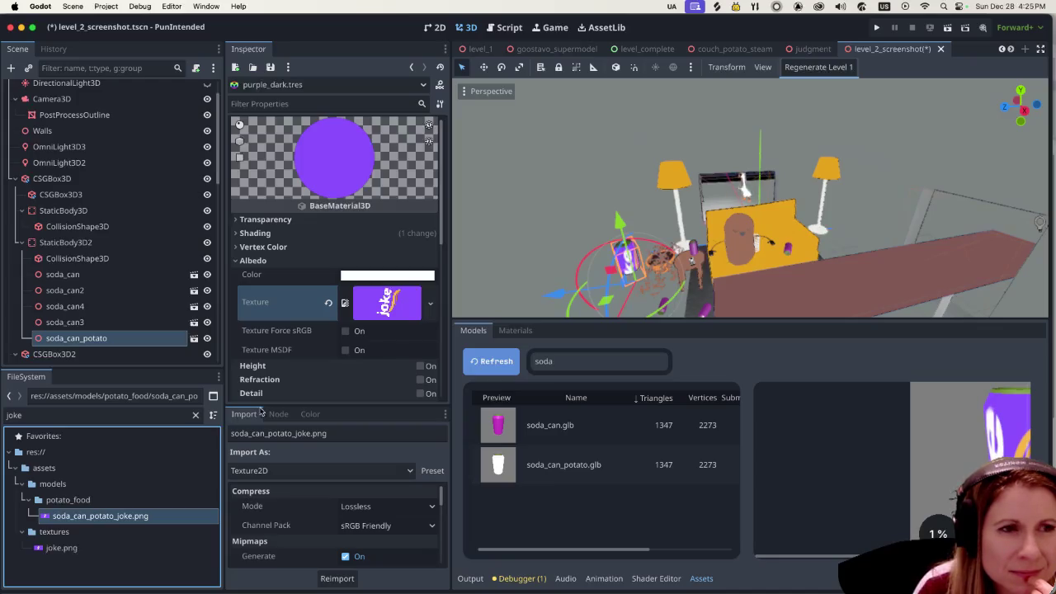
Step: Revert purple_dark's albedo texture and set it to soda_can_potato_joke.png, then go back to Blender
left_click(328, 304)
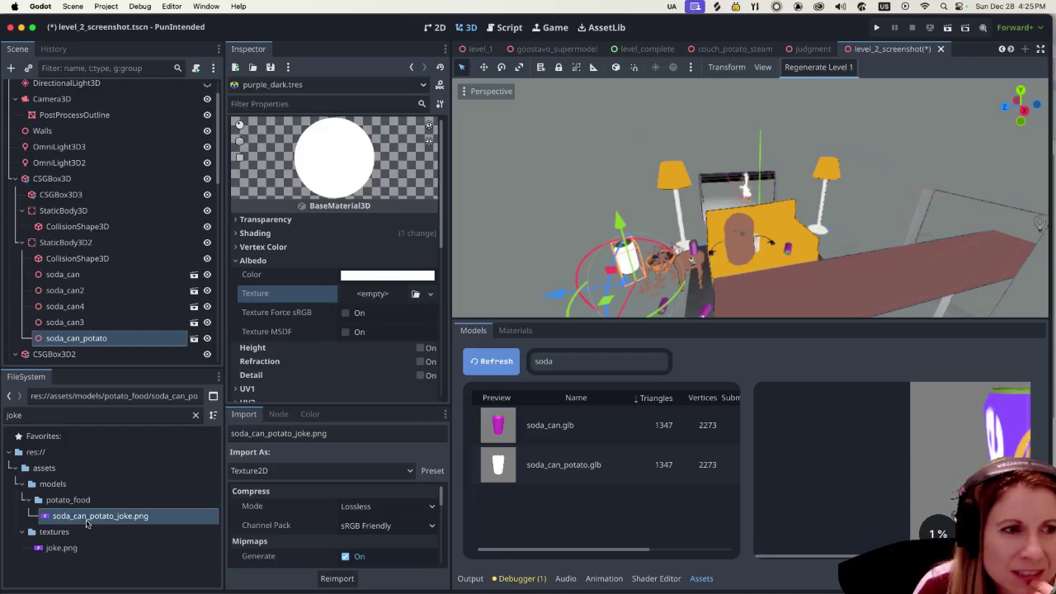
left_click_drag(80, 522, 365, 287)
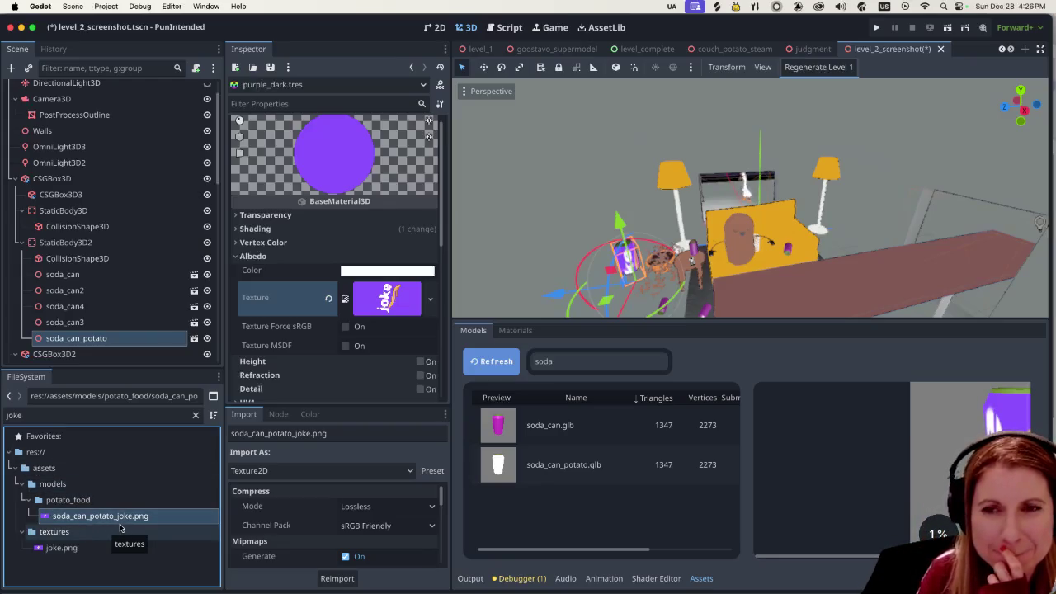
mouse_move(186, 555)
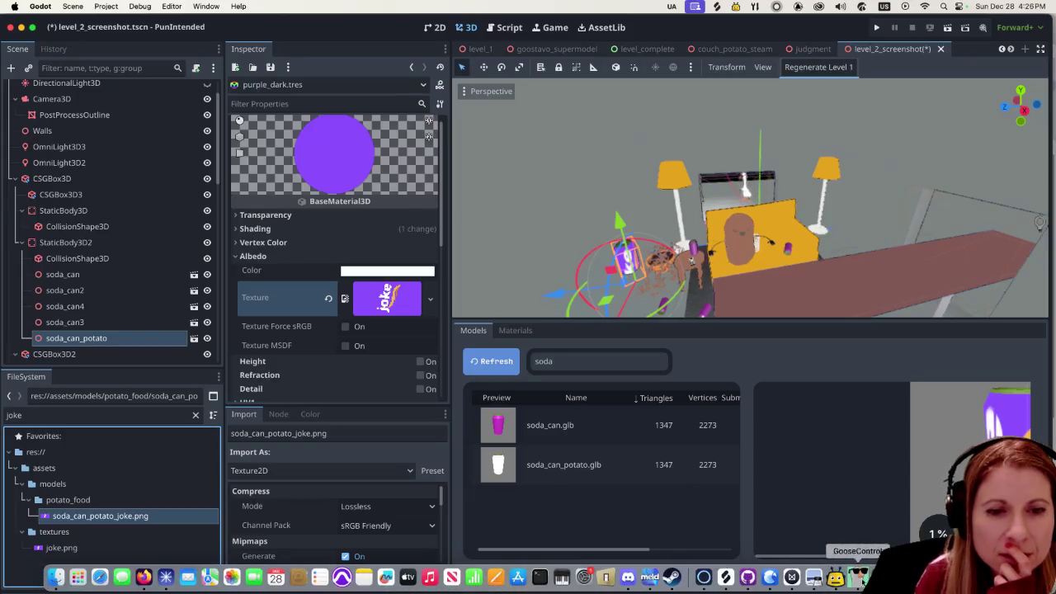
left_click(680, 577)
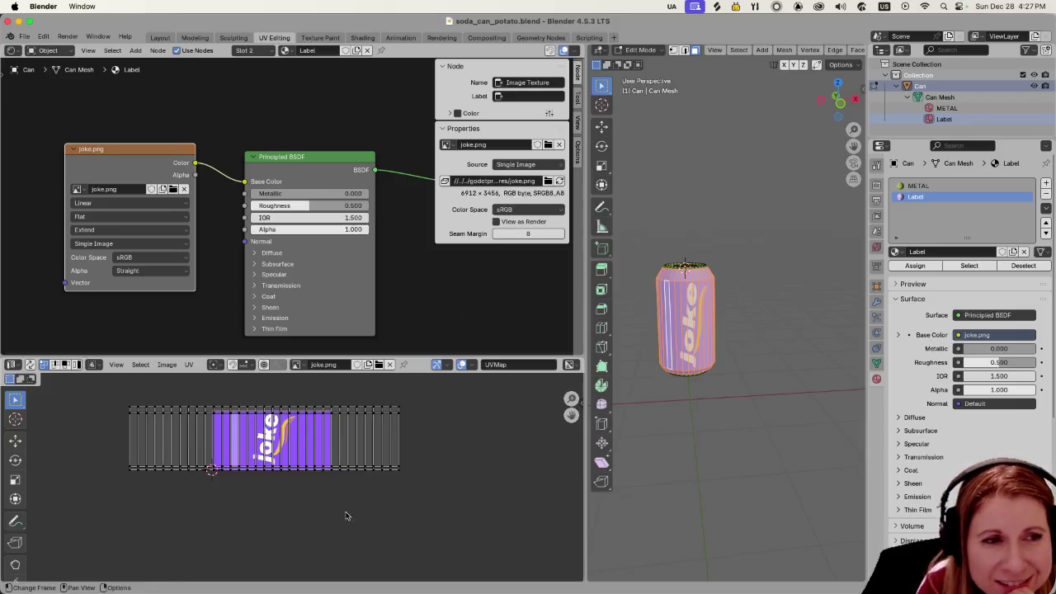
Step: Select a corner point of the can's Label UV strip over joke.png
left_click(440, 471)
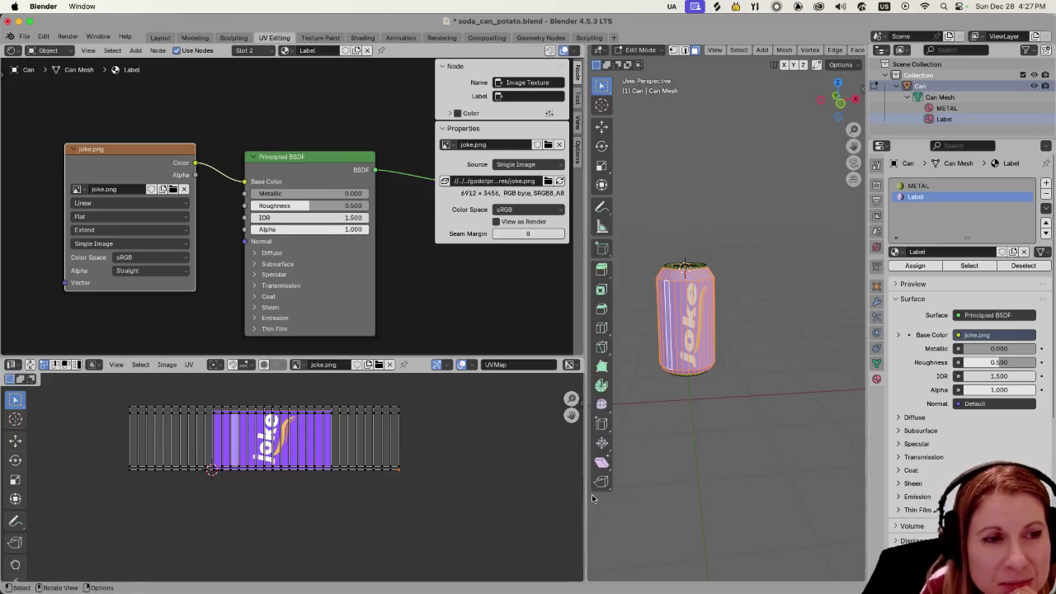
Step: Save the joke.png label image to disk from the UV Editor's Image menu
left_click(141, 365)
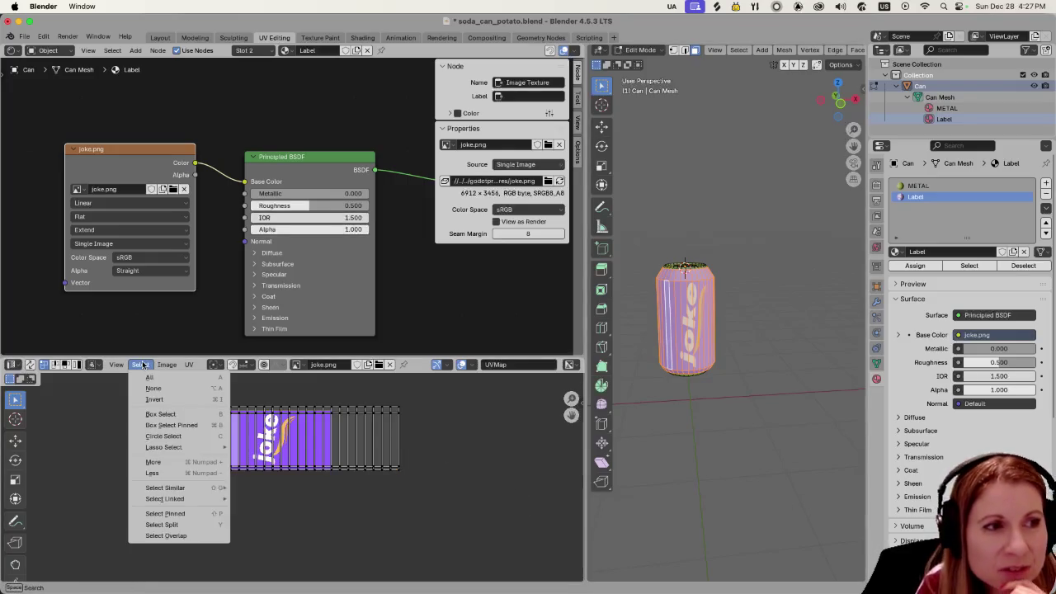
mouse_move(168, 366)
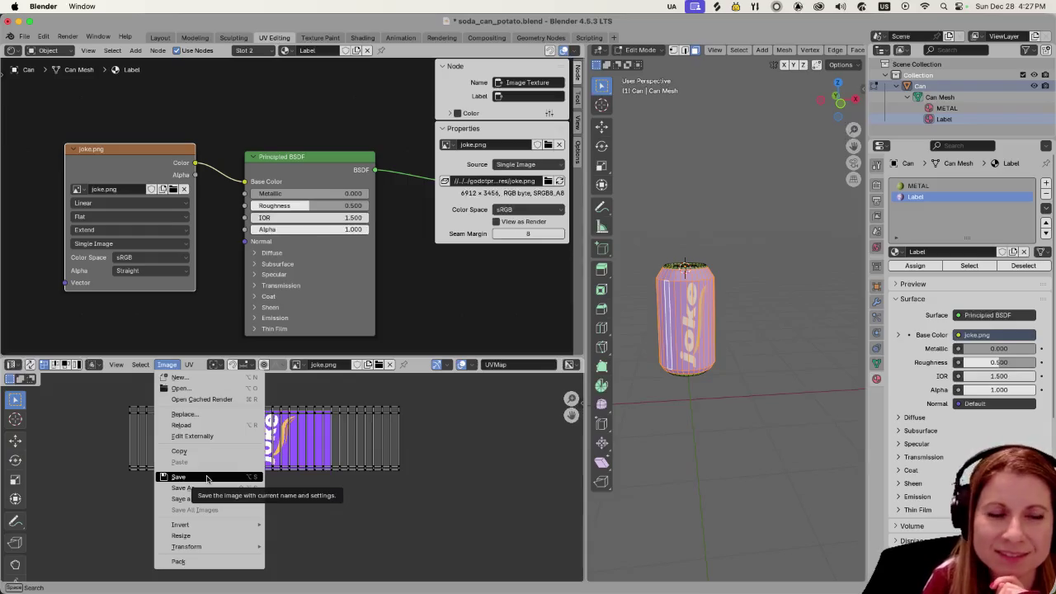
left_click(207, 479)
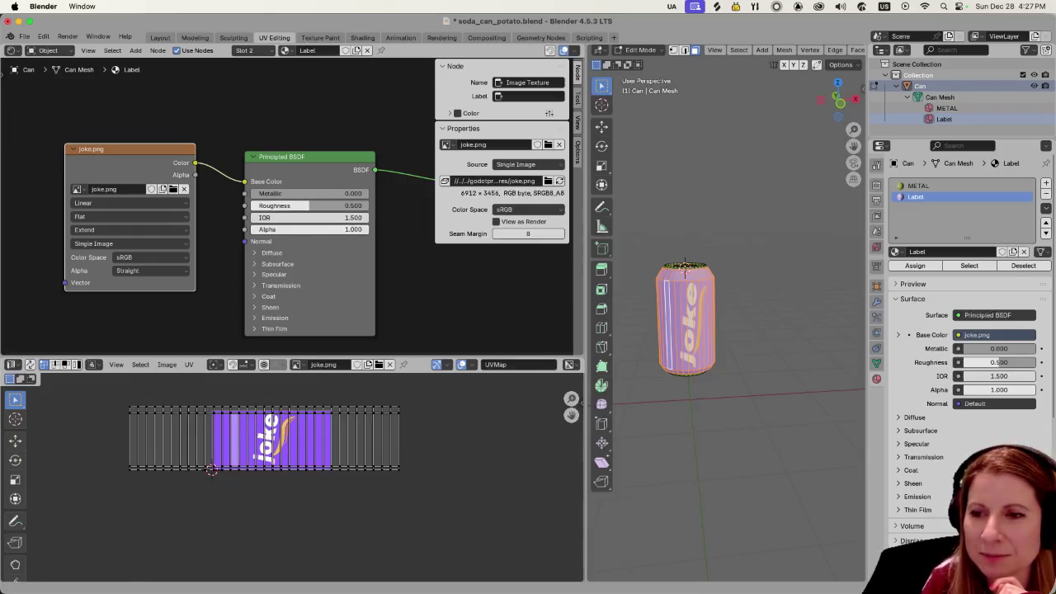
key("super+Tab")
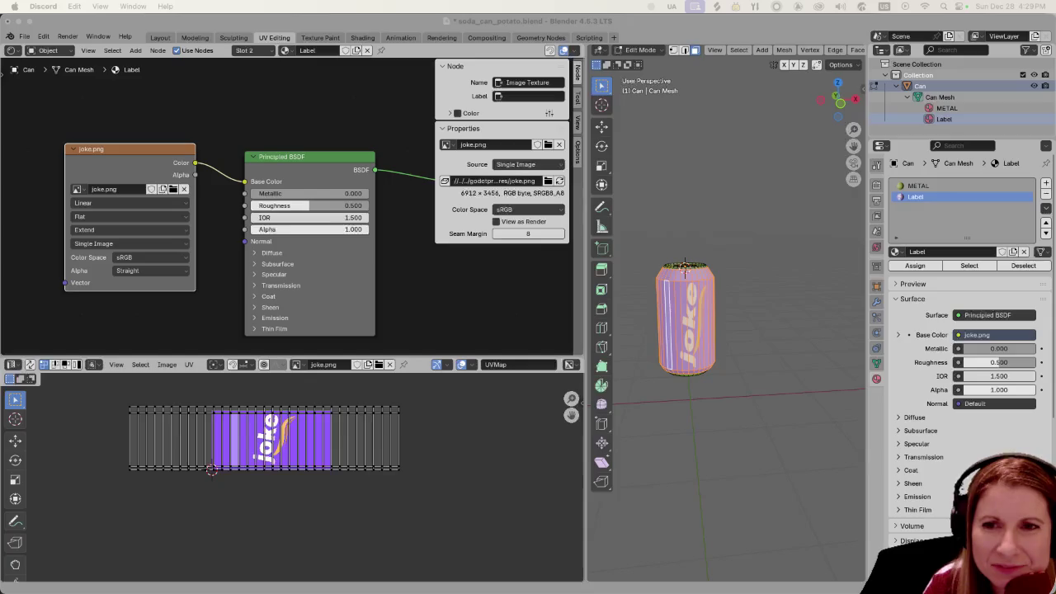
left_click(498, 470)
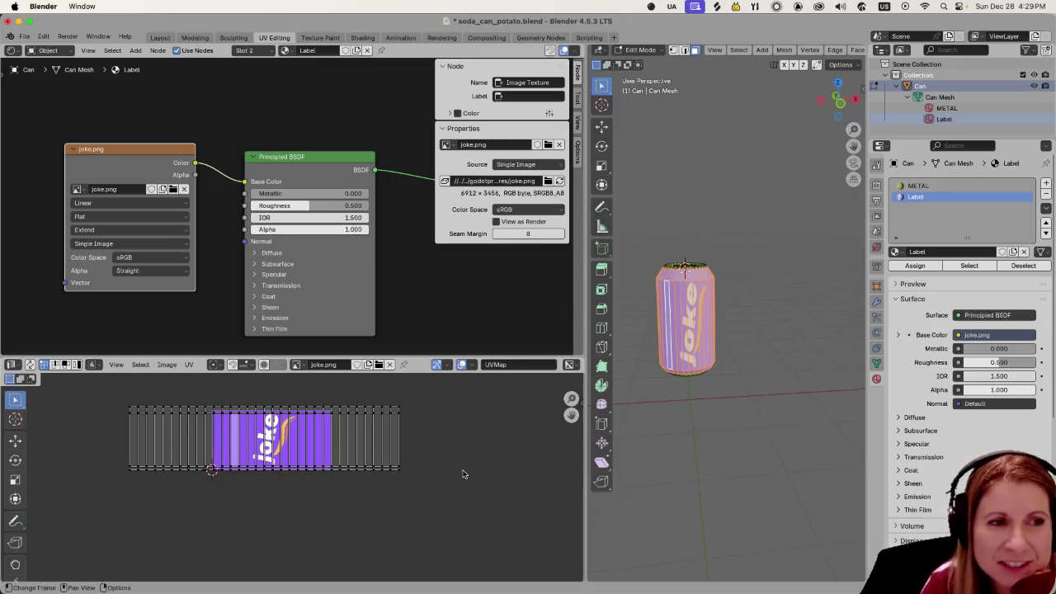